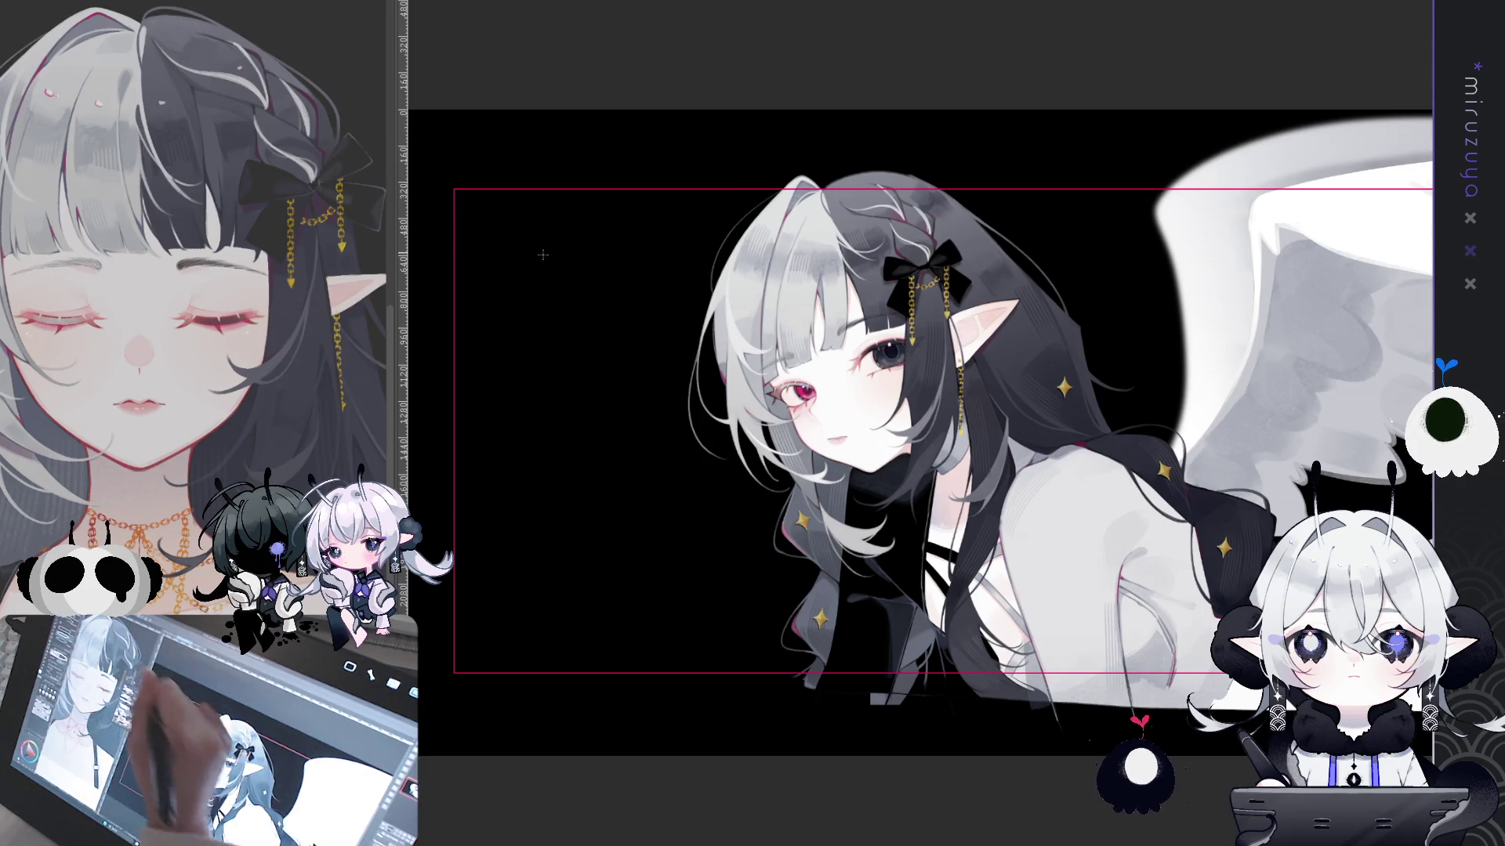
Draw a thin white halo ellipse with the Ellipse tool, redoing it twice until satisfied
left_click_drag(525, 255, 635, 303)
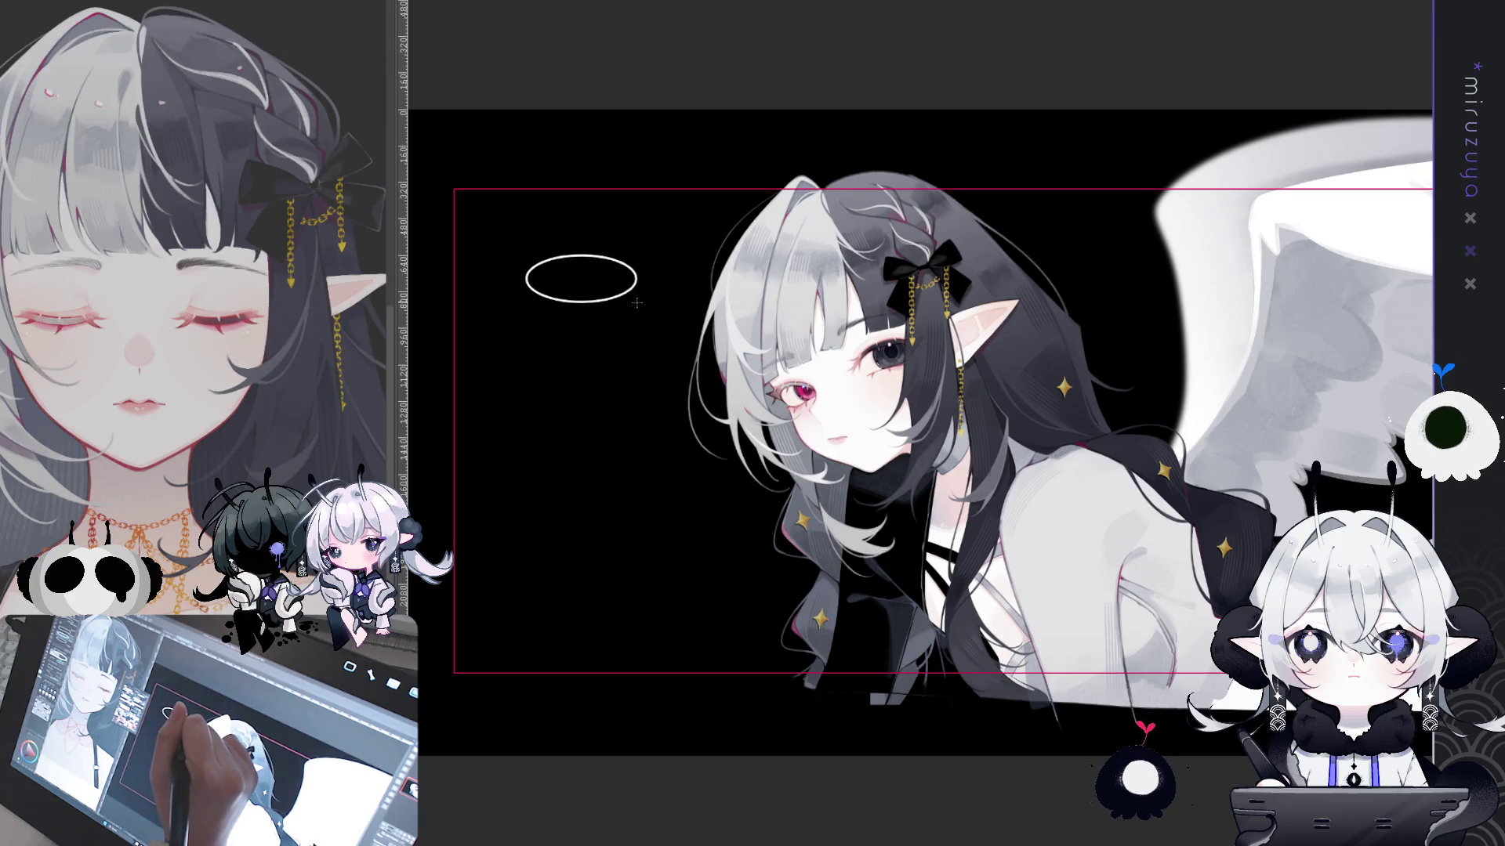
key("ctrl+z")
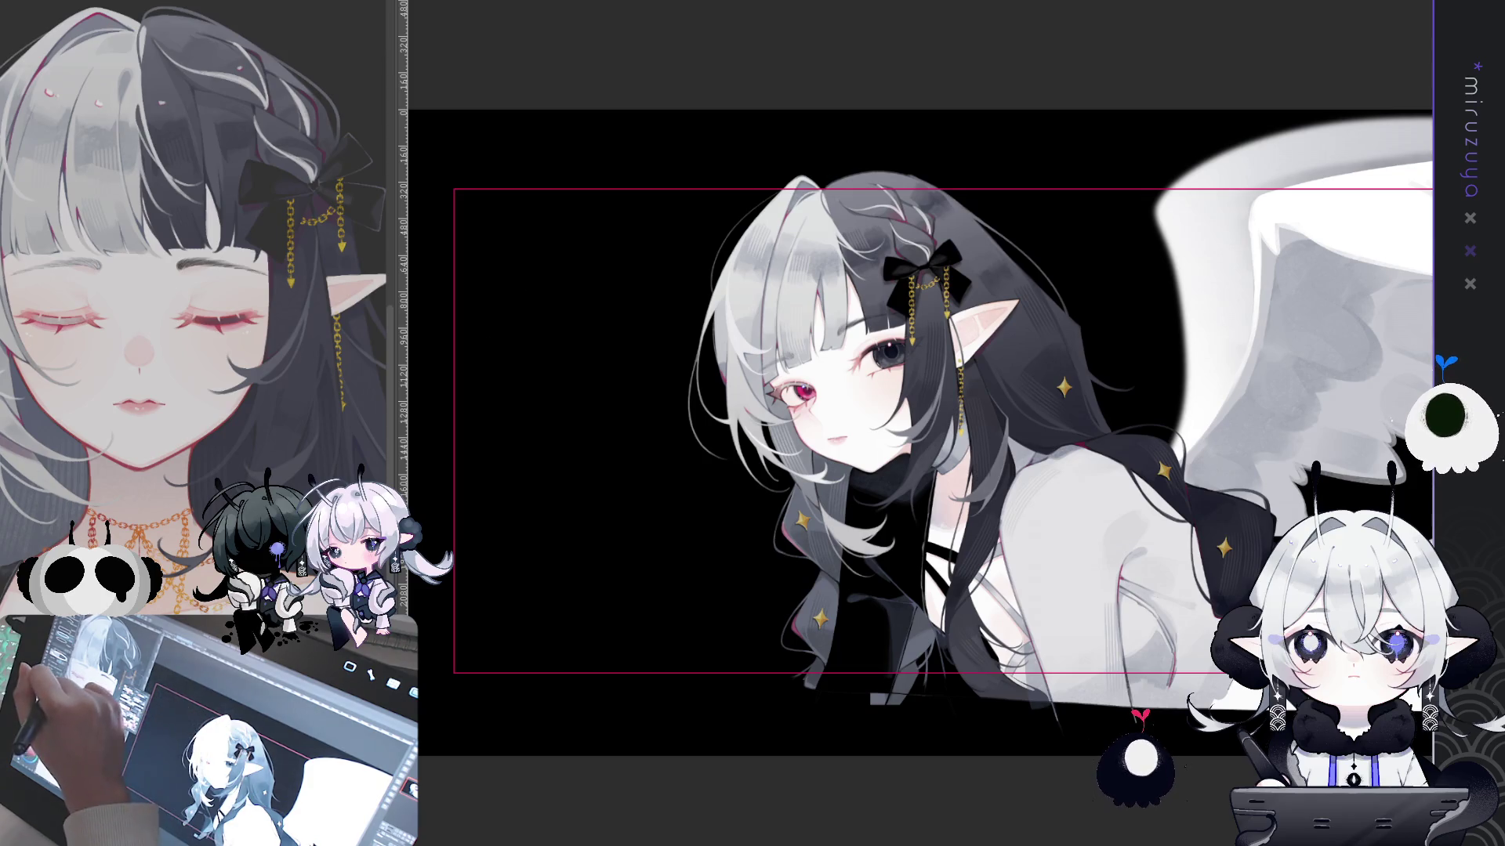
left_click_drag(513, 259, 647, 320)
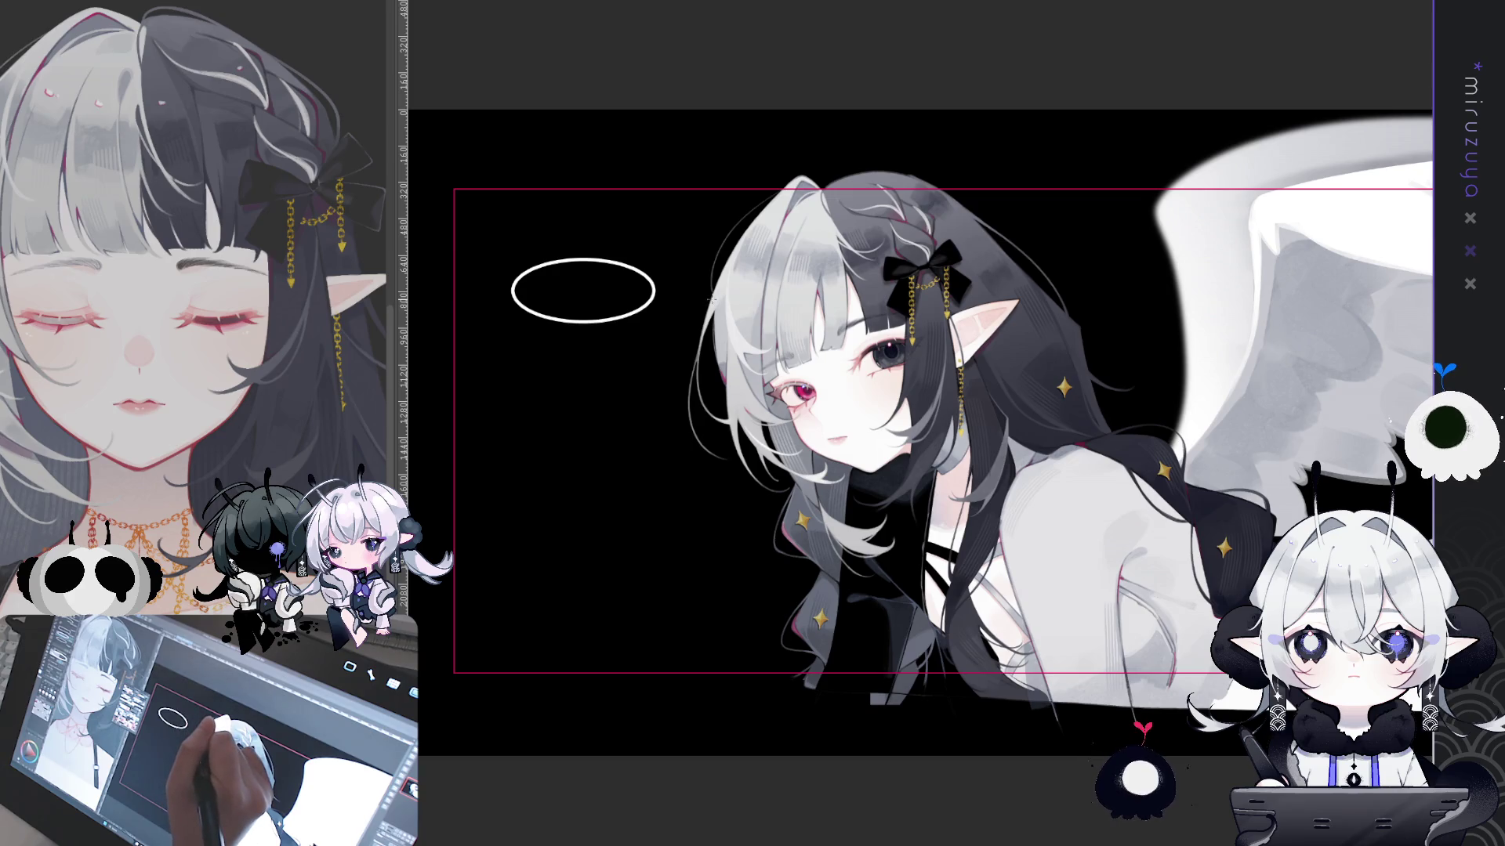
key("ctrl+z")
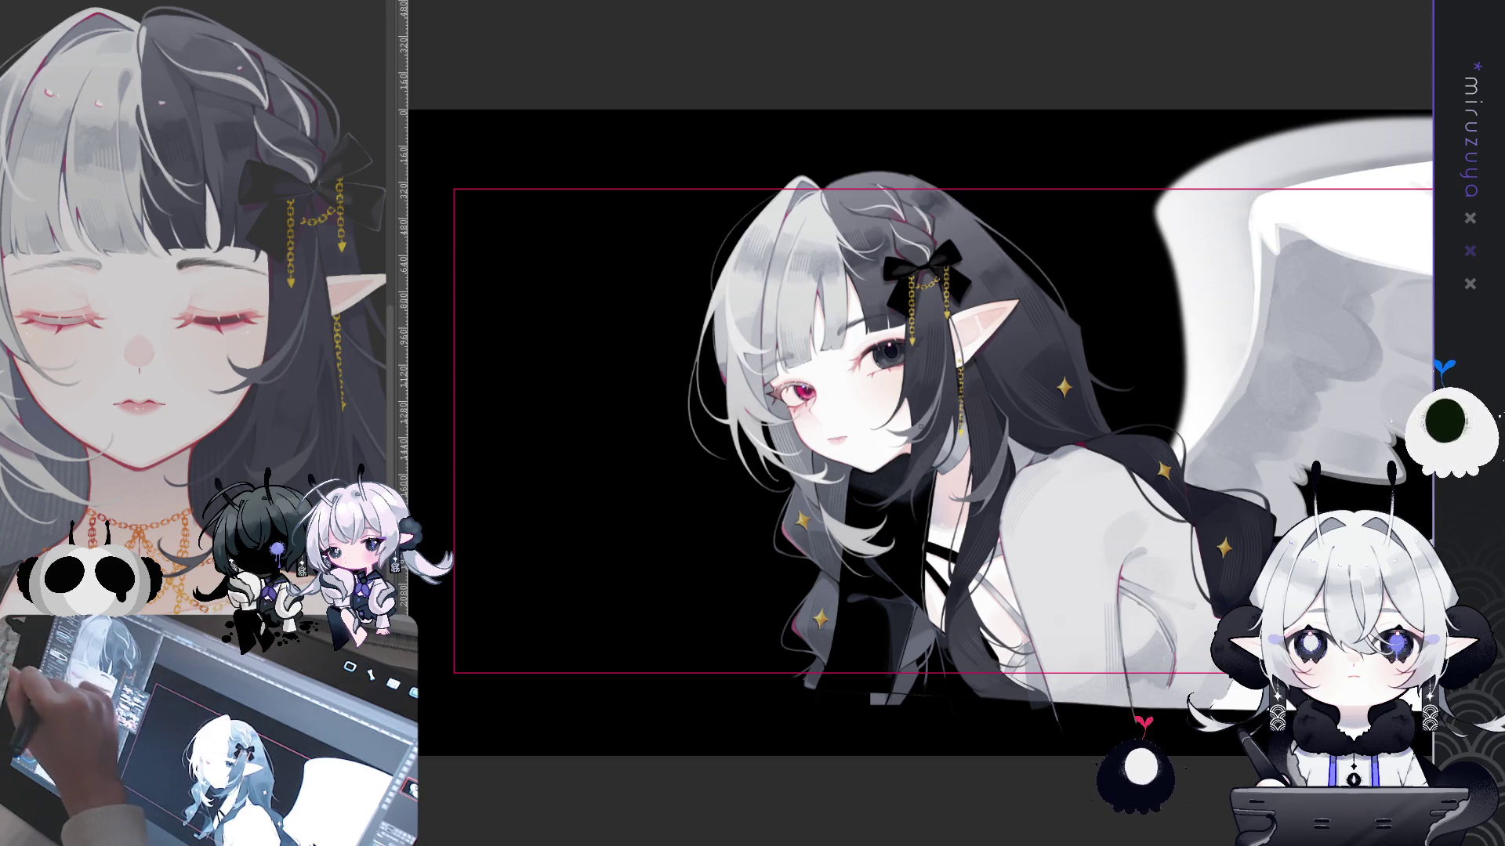
left_click_drag(510, 227, 674, 288)
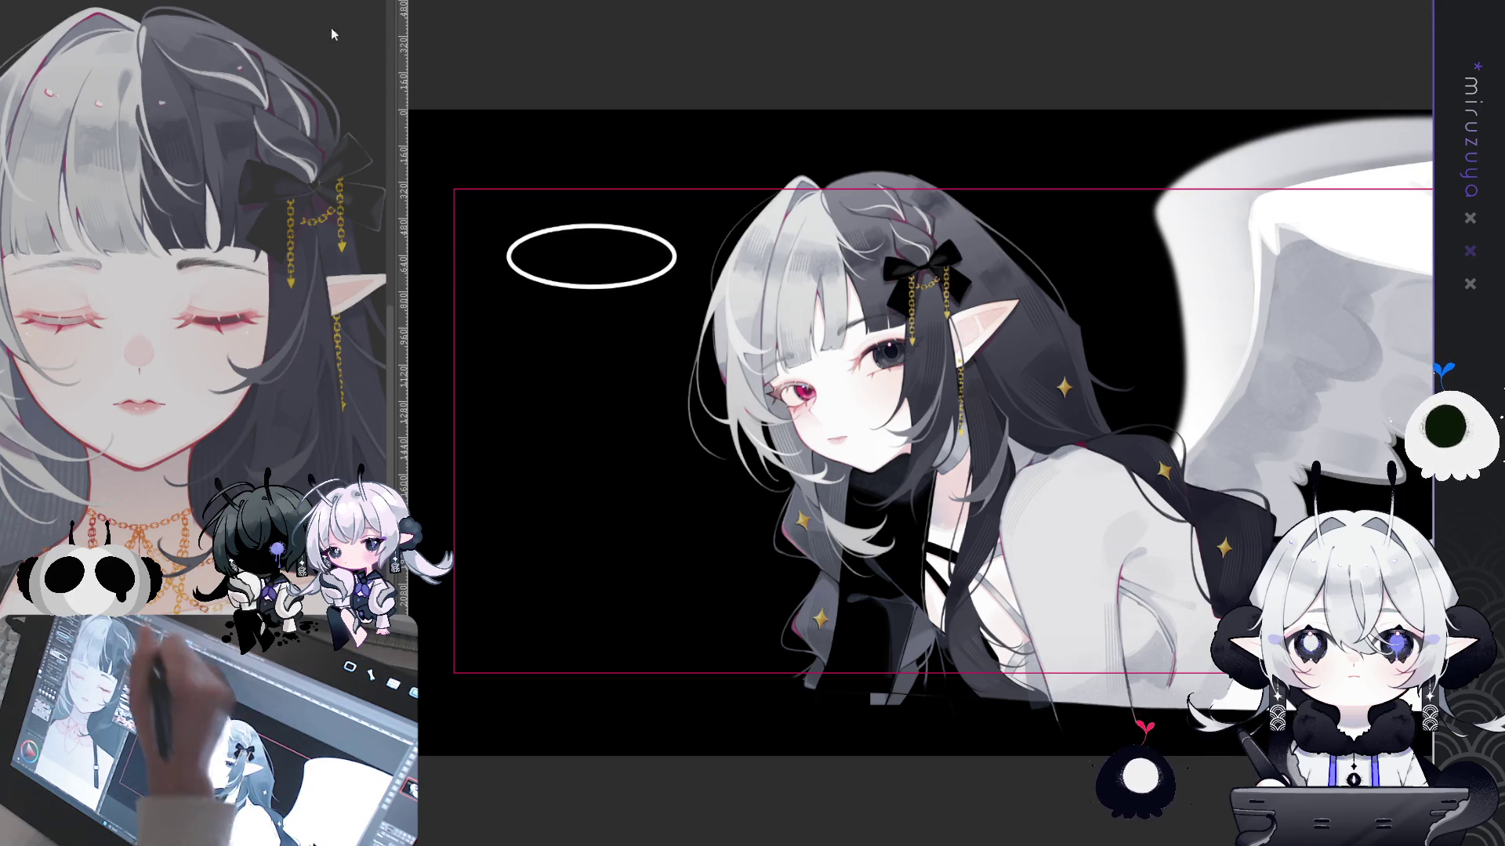
Transform the ellipse: tilt it counter-clockwise, move it above the girl's head and confirm
key("ctrl+t")
left_click_drag(577, 55, 665, 92)
mouse_move(613, 263)
left_mouse_down()
mouse_move(777, 167)
mouse_move(753, 171)
left_mouse_up()
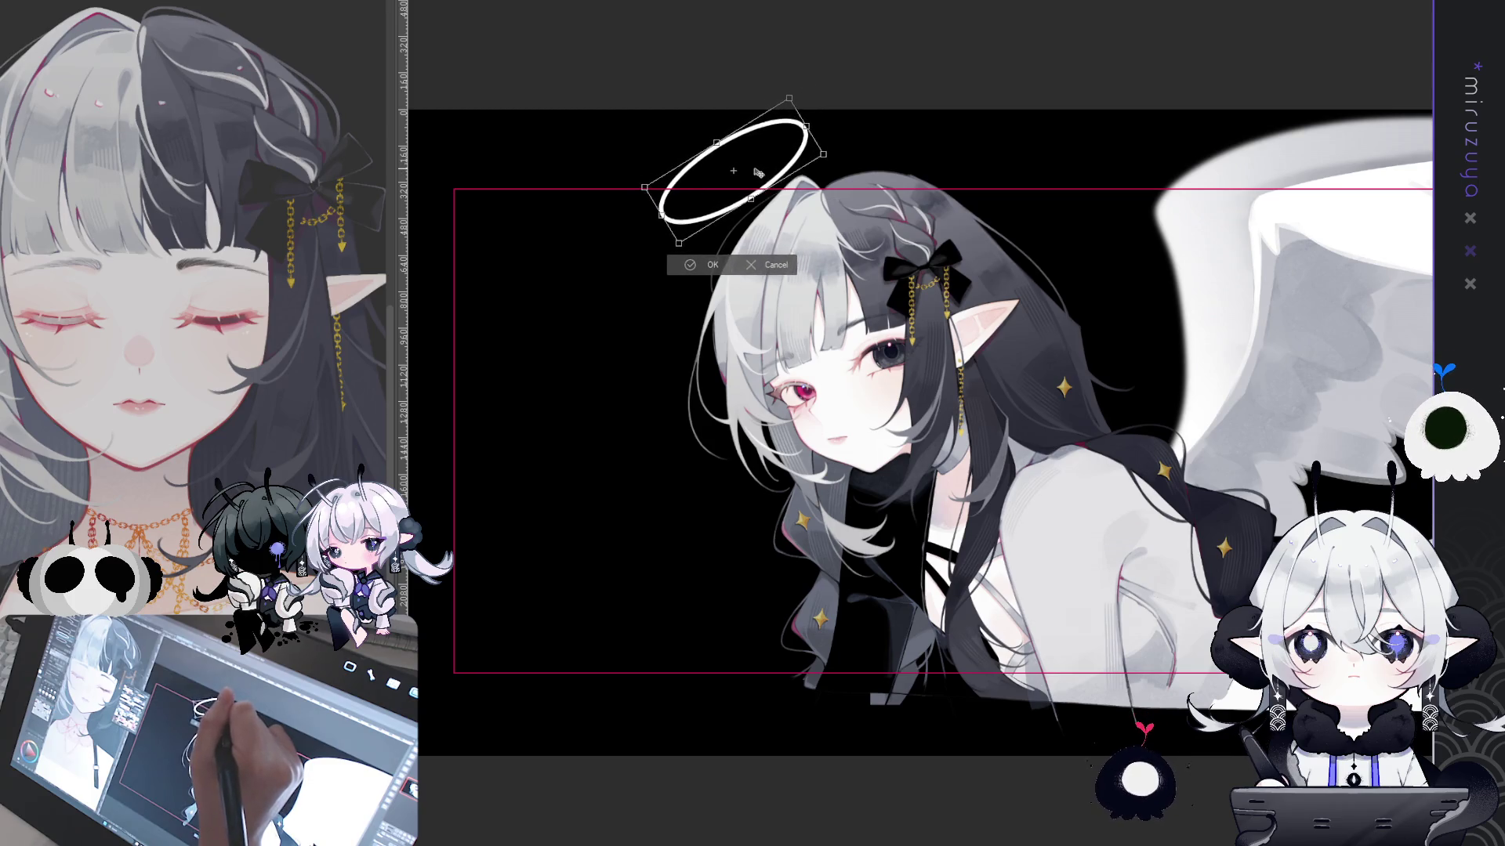
left_click(703, 265)
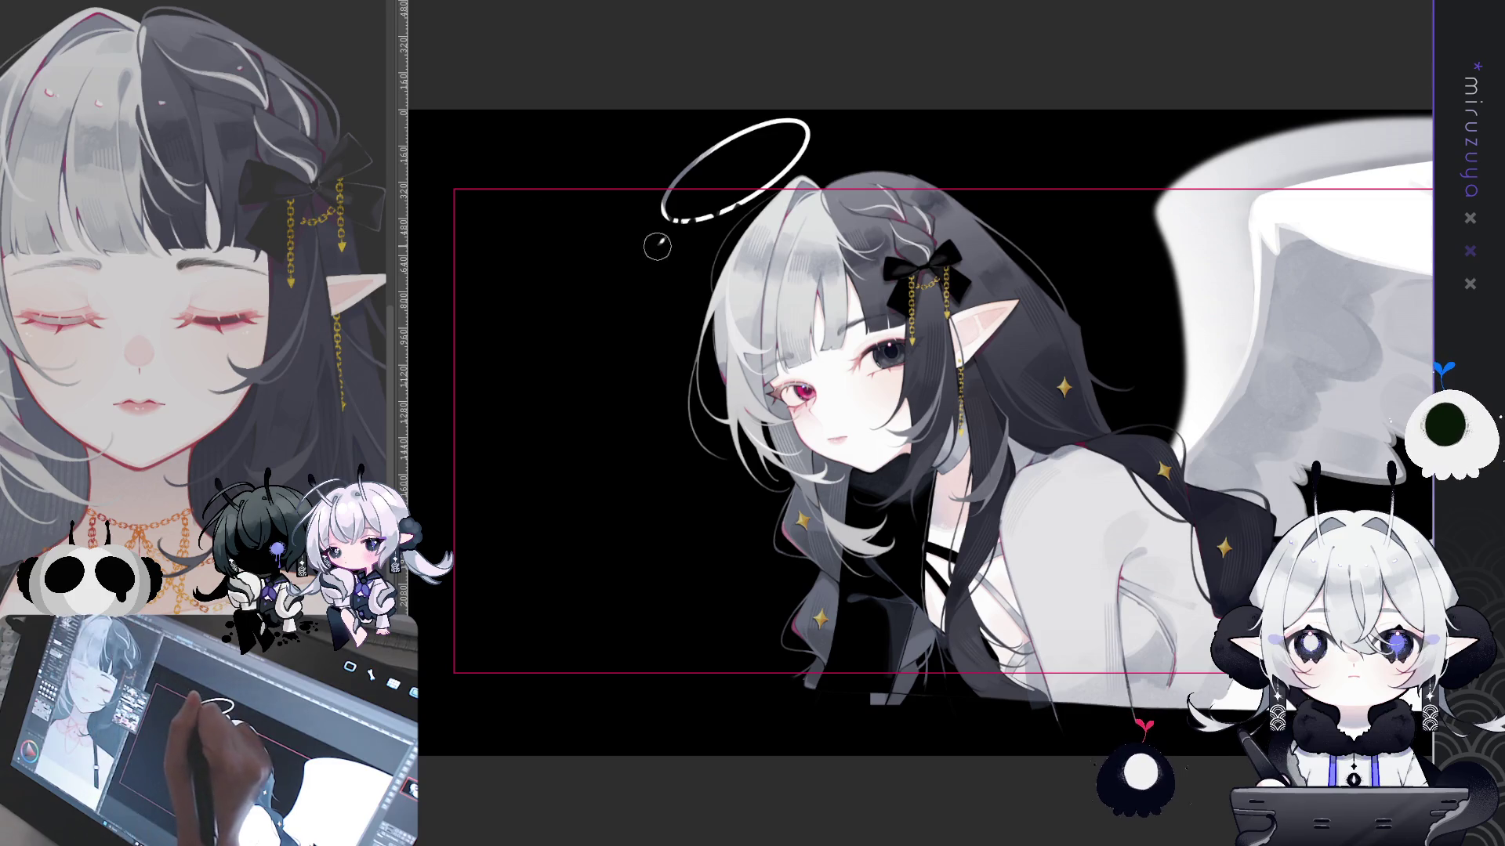
Firm up the halo's lower-left arc, then check the art in the profile-header mockup
left_click_drag(666, 217, 722, 214)
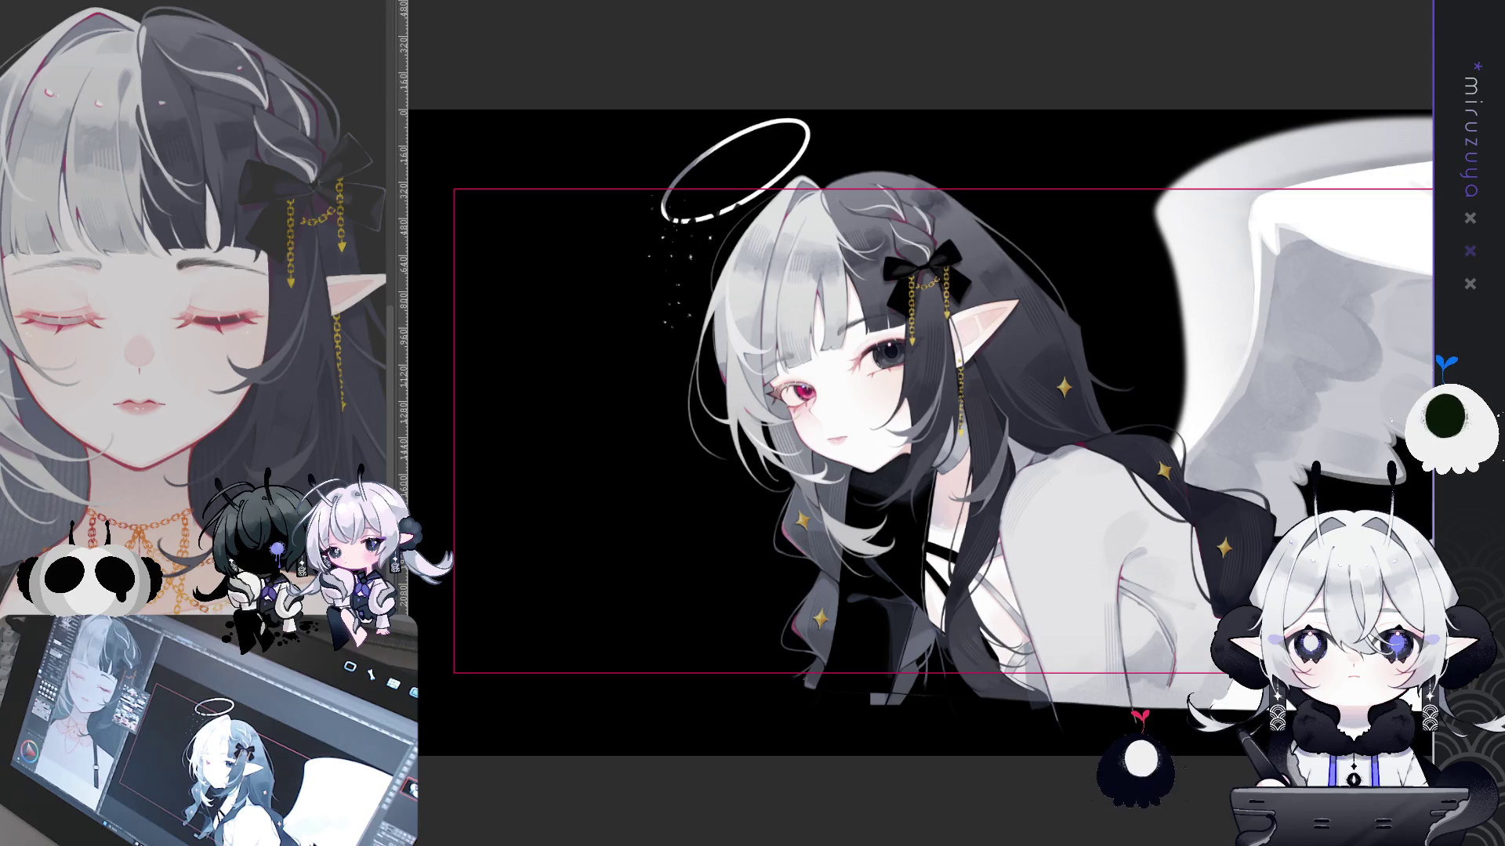
key("ctrl+minus")
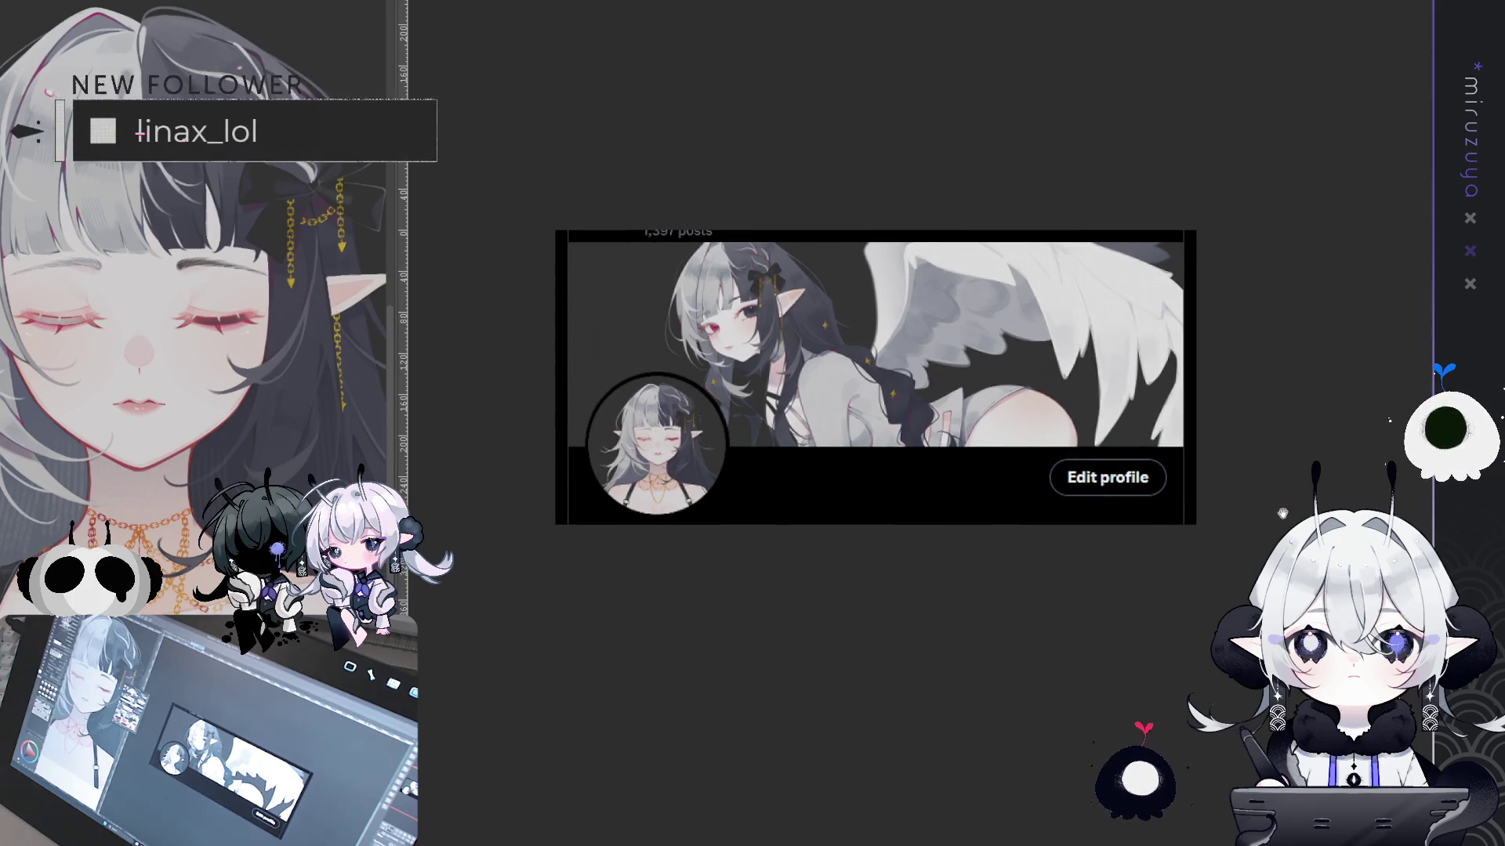
scroll(873, 376, "down", 1)
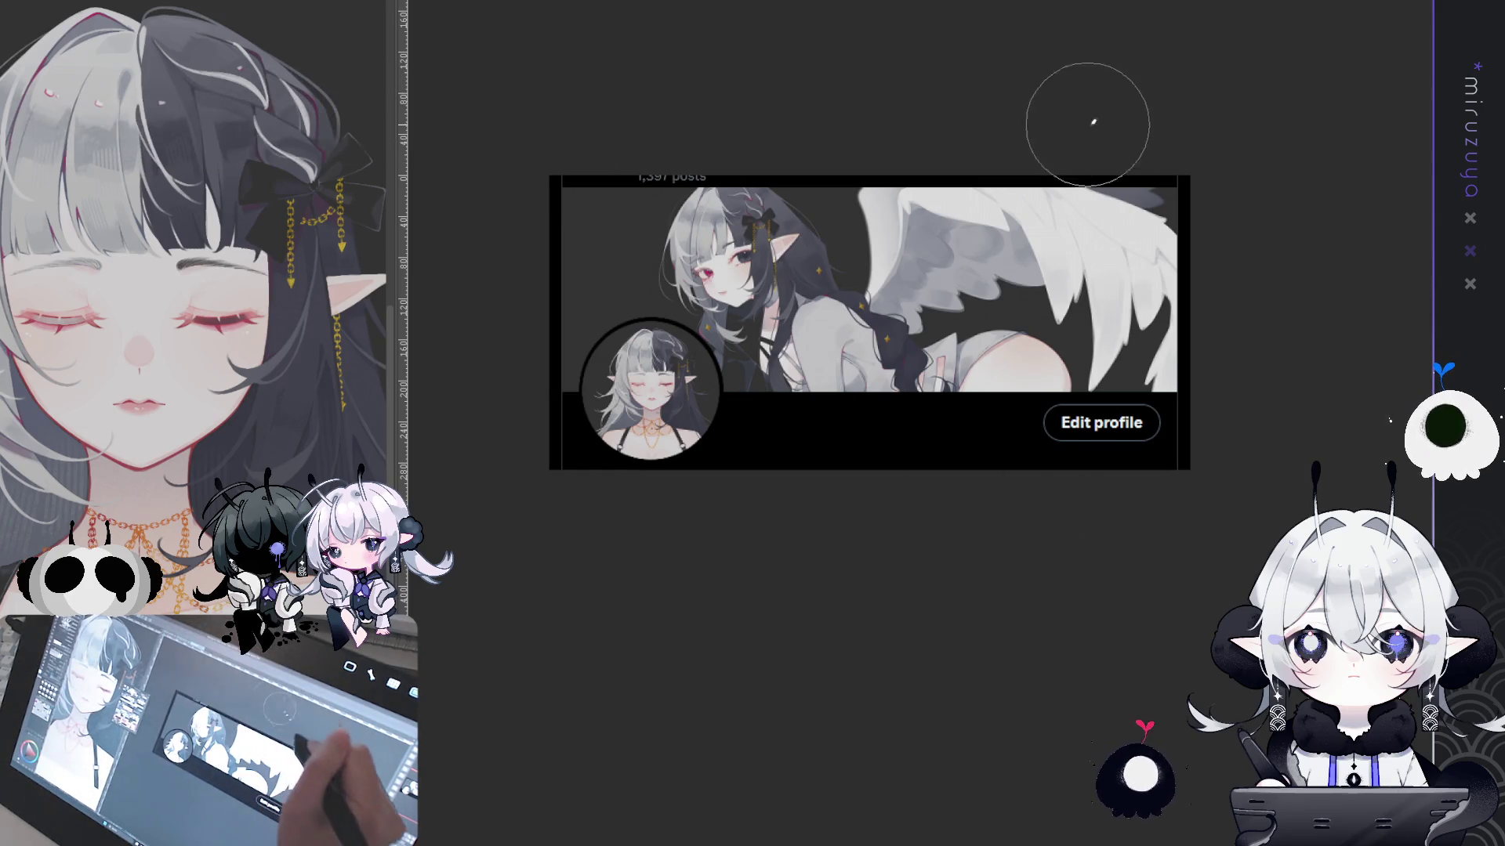
key("ctrl+Tab")
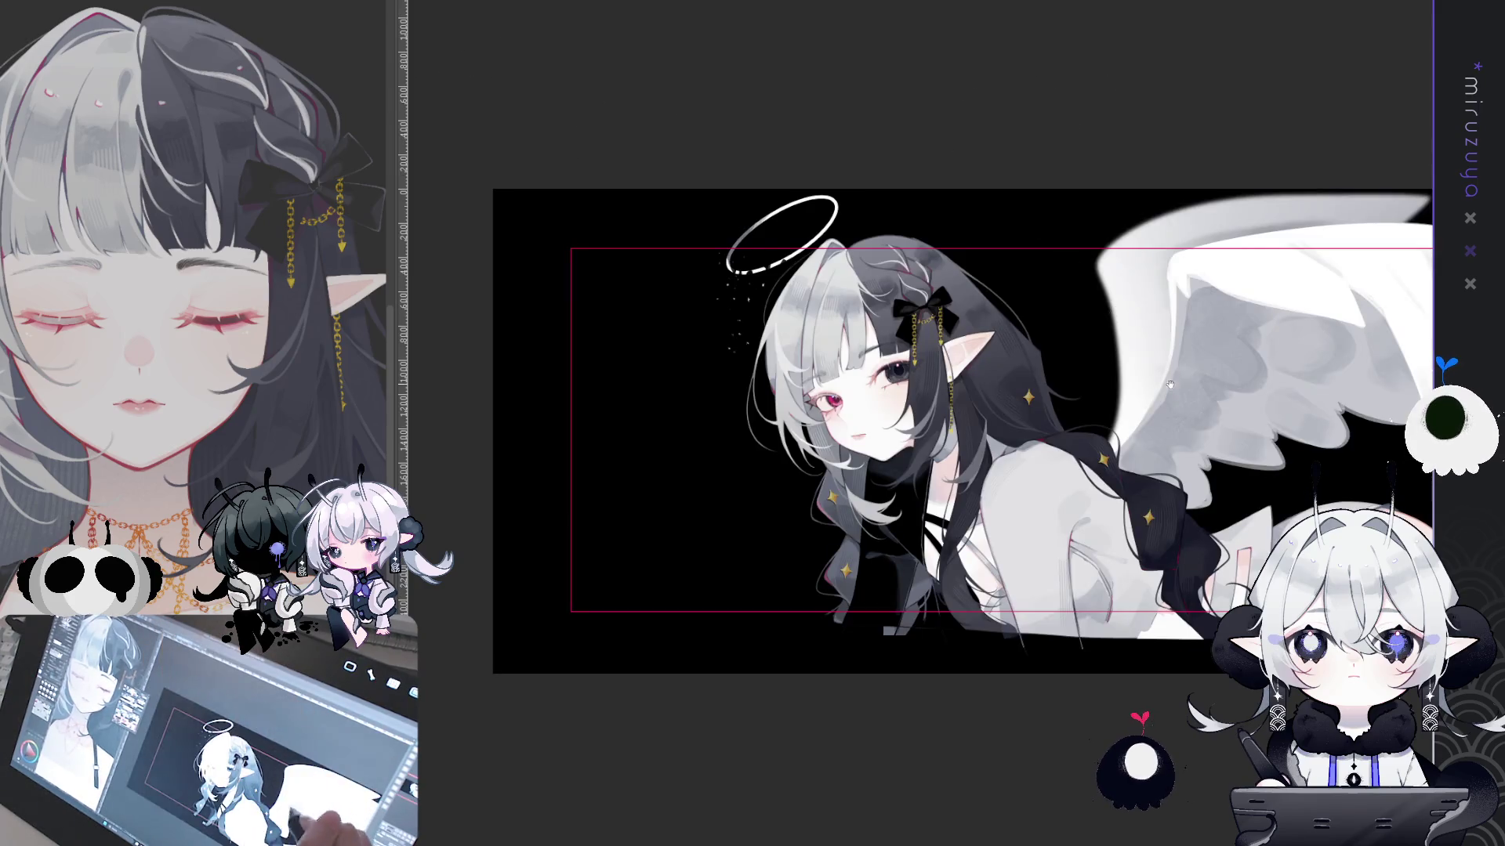
scroll(776, 329, "up", 1)
scroll(776, 248, "up", 1)
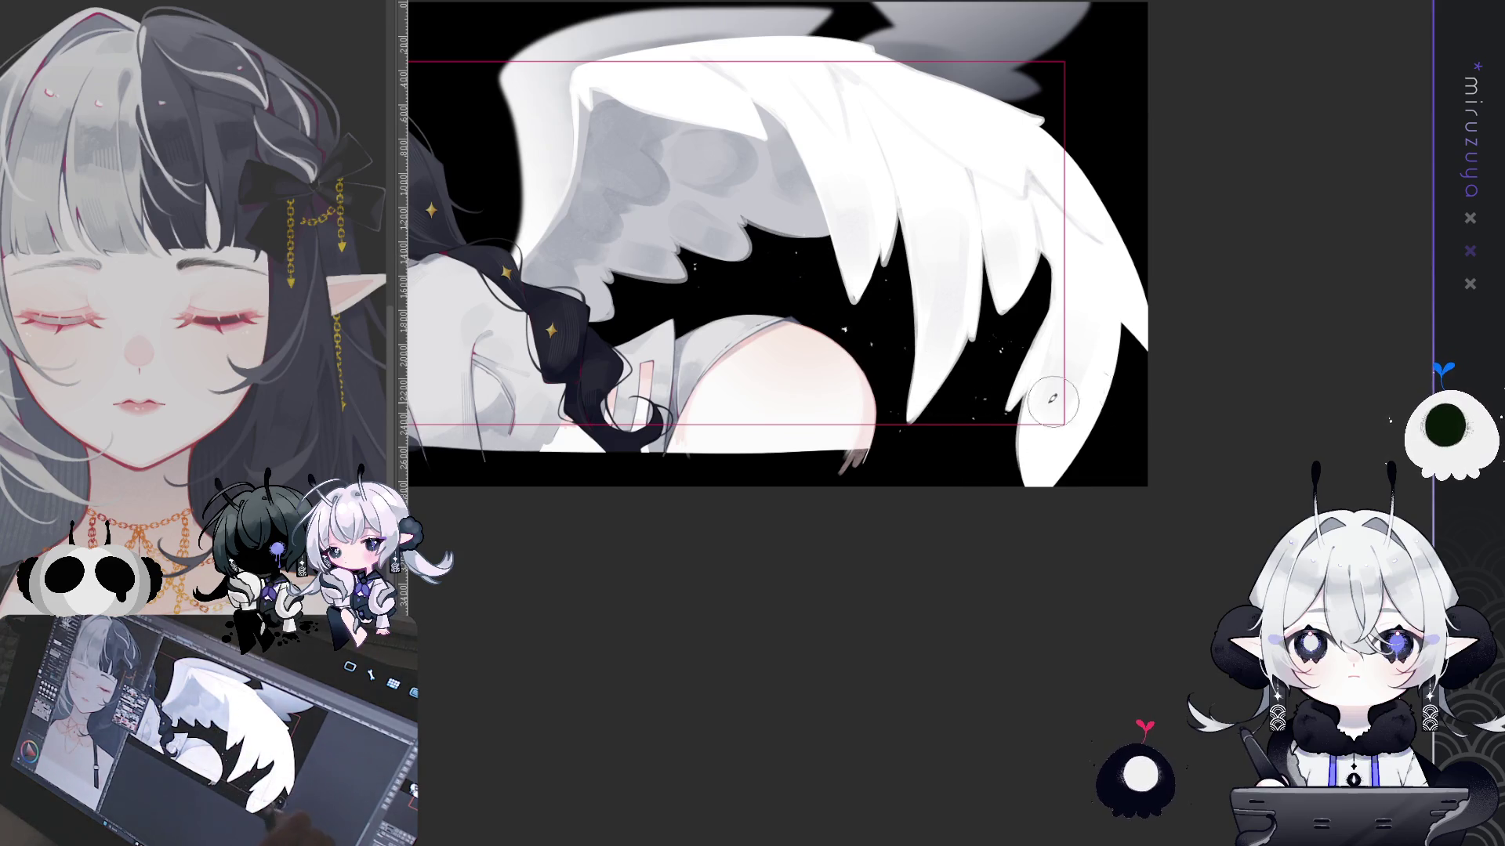
scroll(1081, 391, "left", 3)
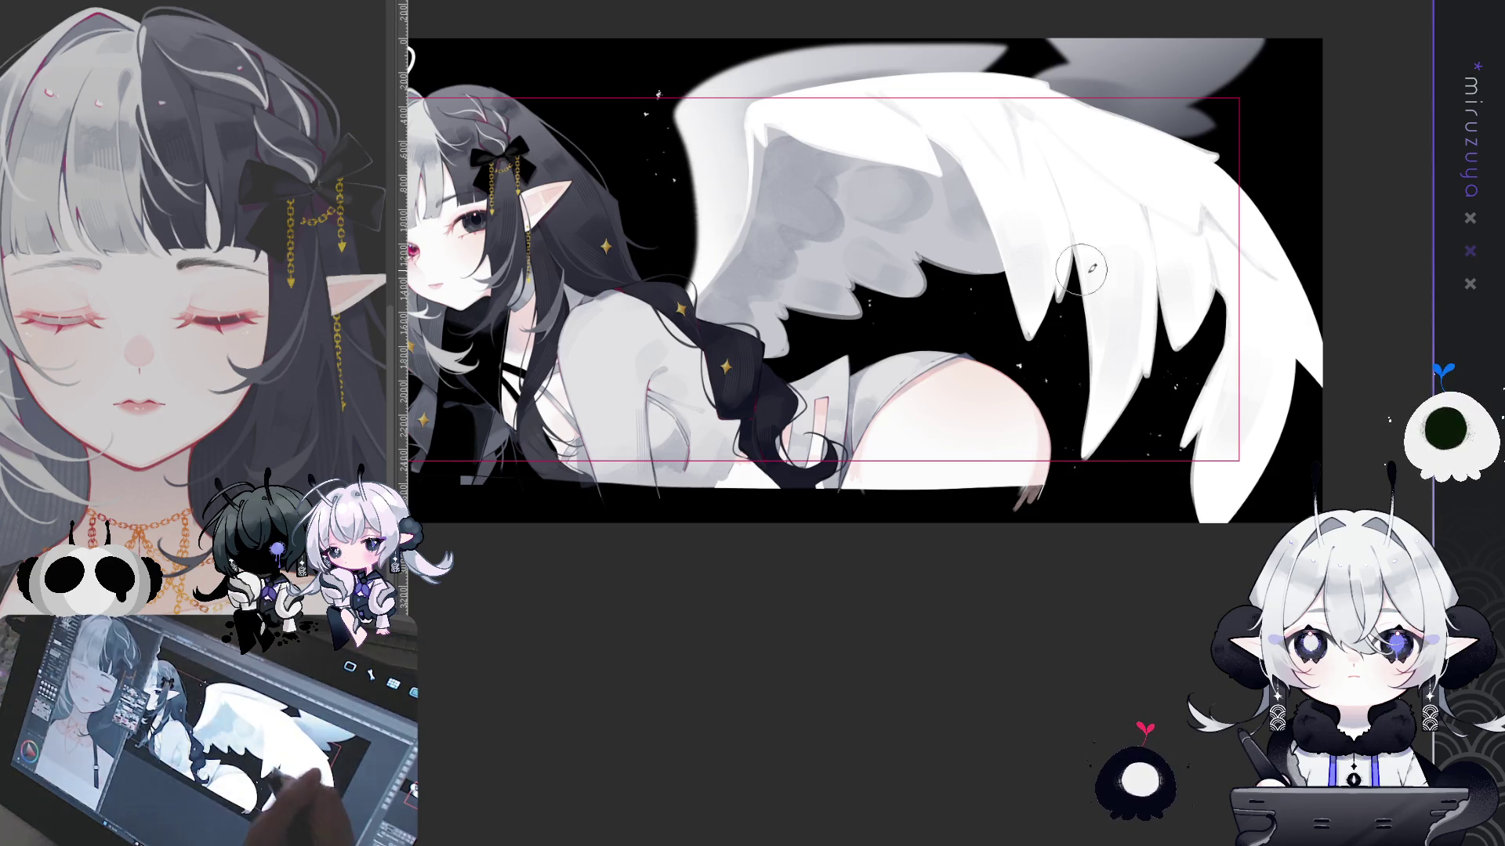
scroll(673, 191, "left", 3)
scroll(918, 294, "down", 1)
scroll(918, 294, "left", 1)
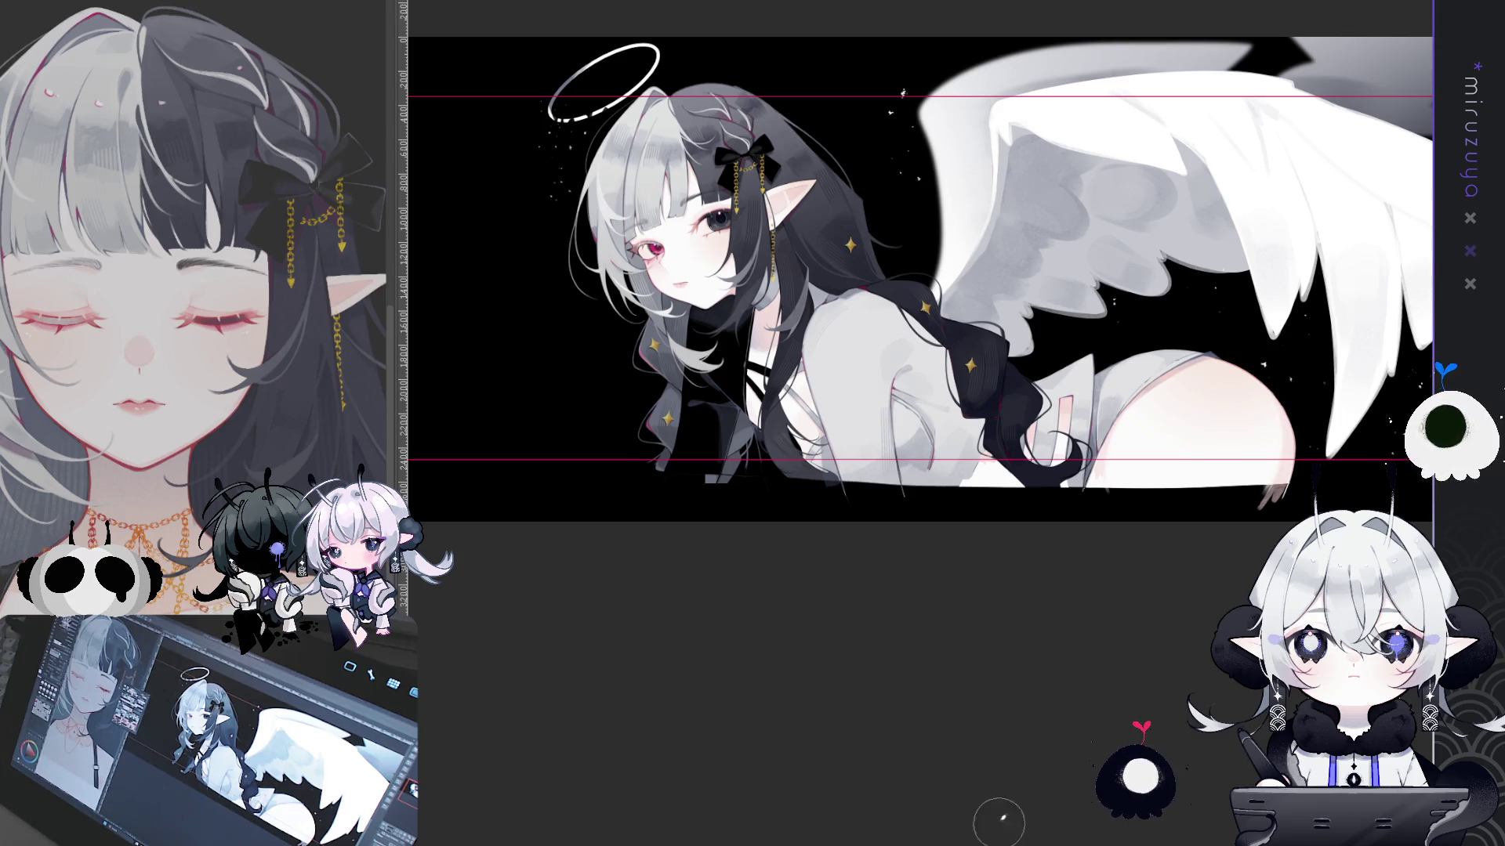
key("ctrl+Tab")
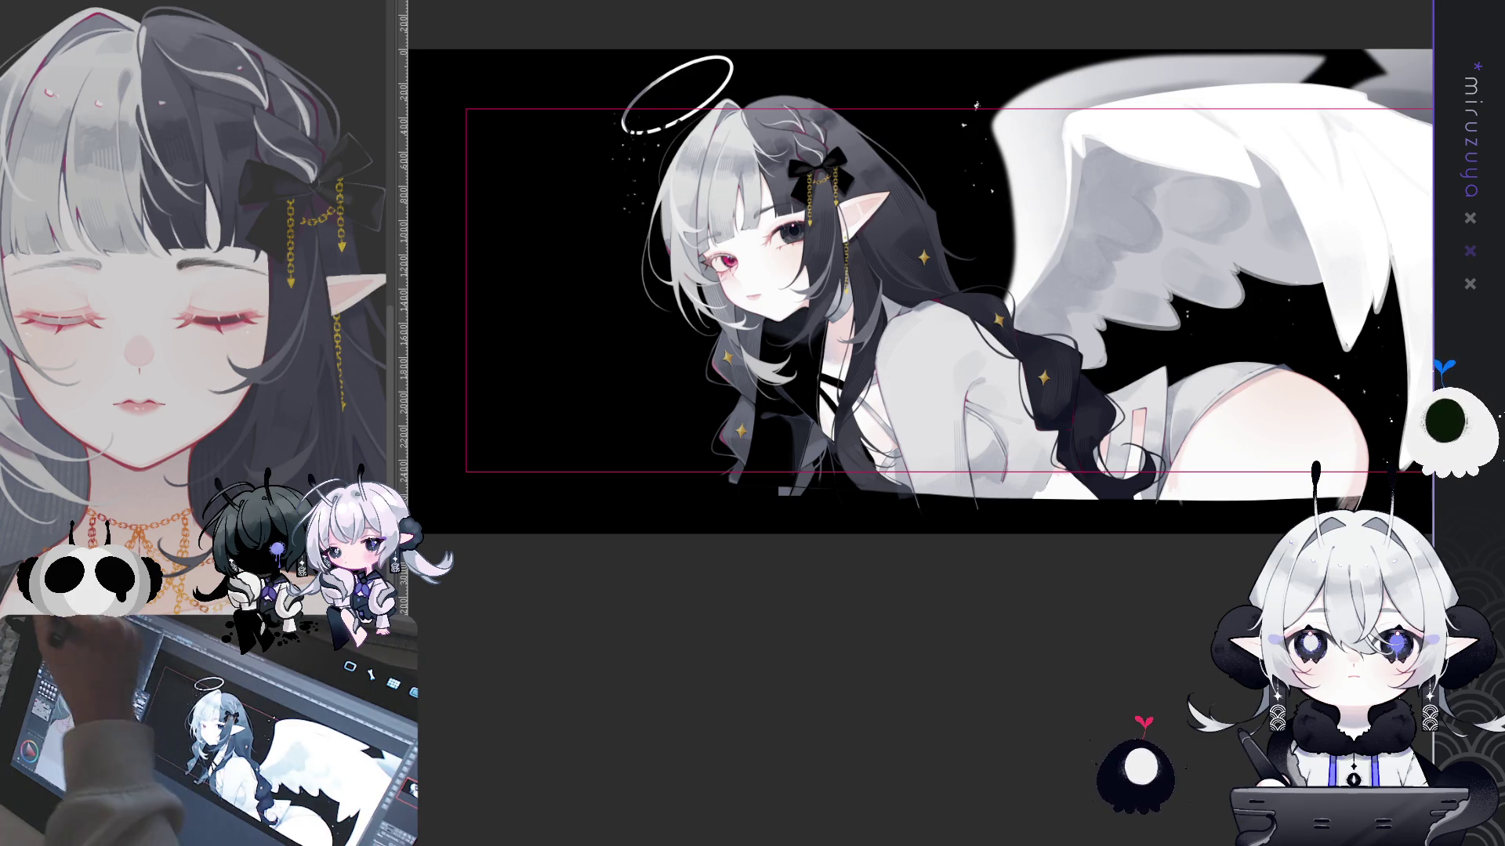
Select the halo, nudge it slightly left and down, deselect and add a sparkle dot beside it
left_click_drag(569, 34, 774, 244)
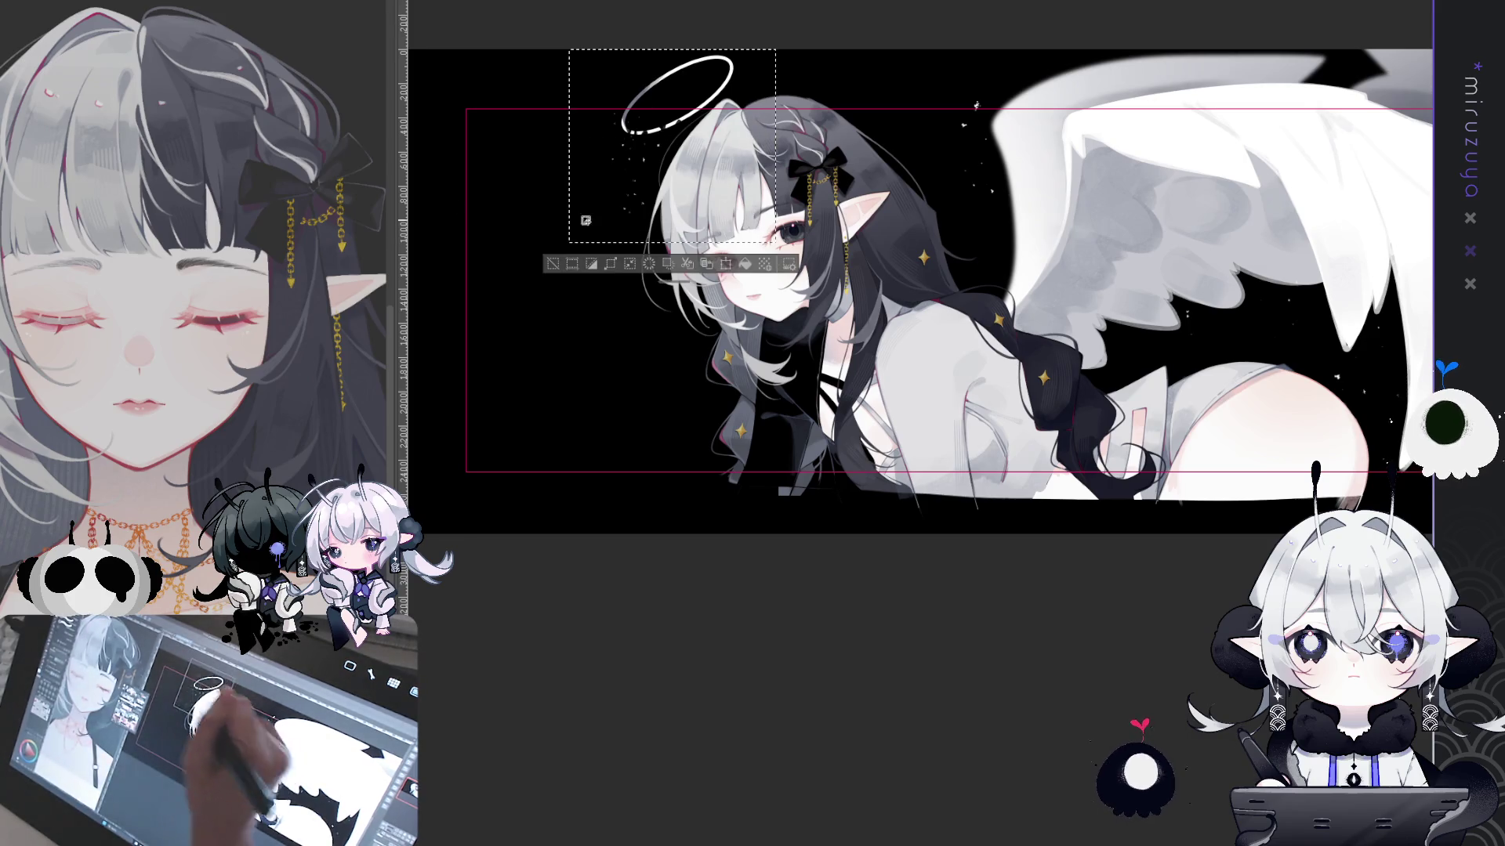
left_click_drag(713, 79, 696, 87)
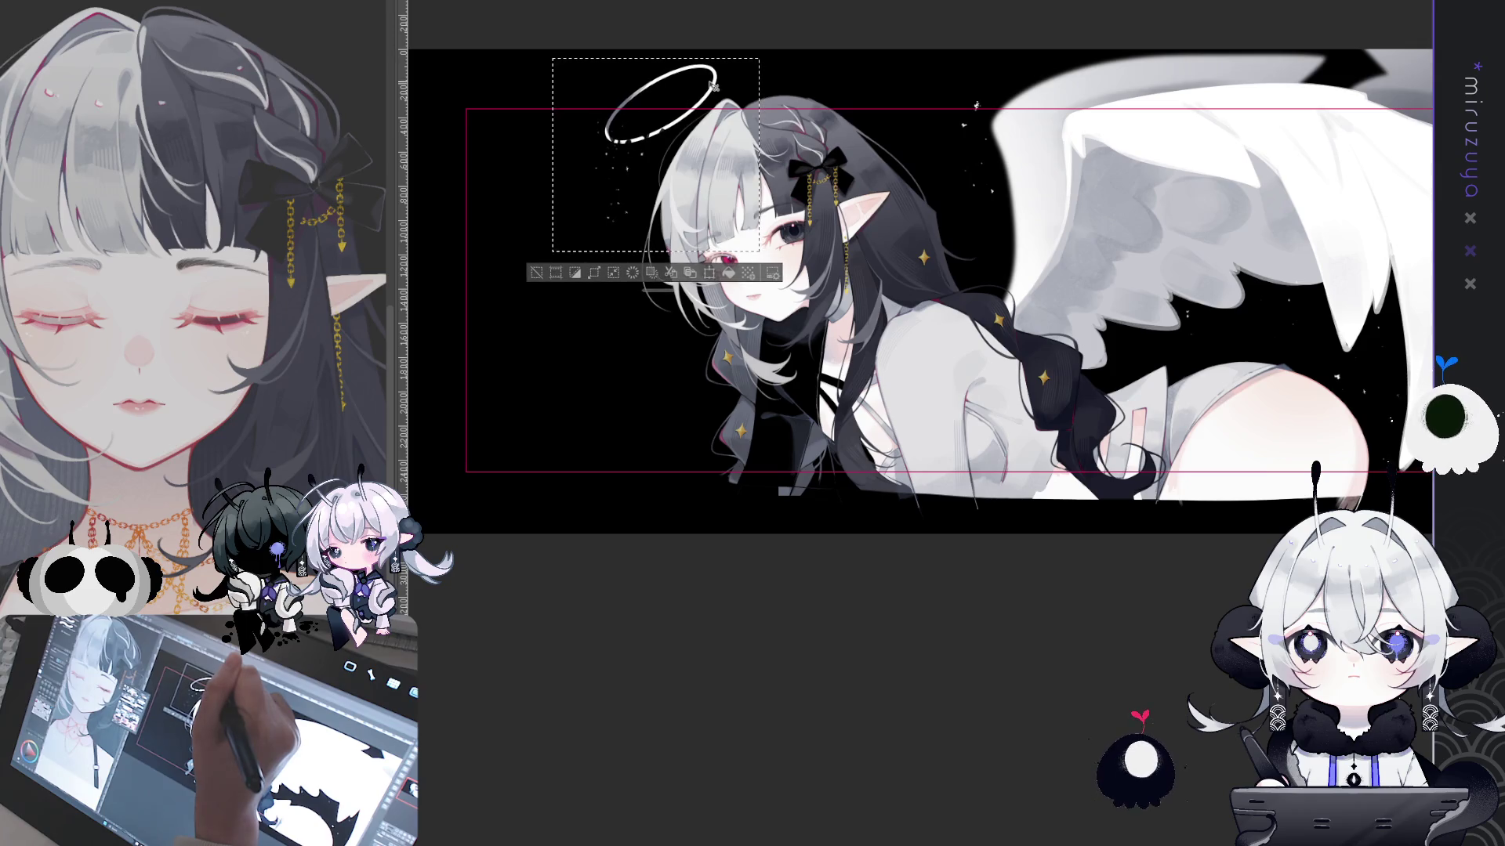
left_click(549, 274)
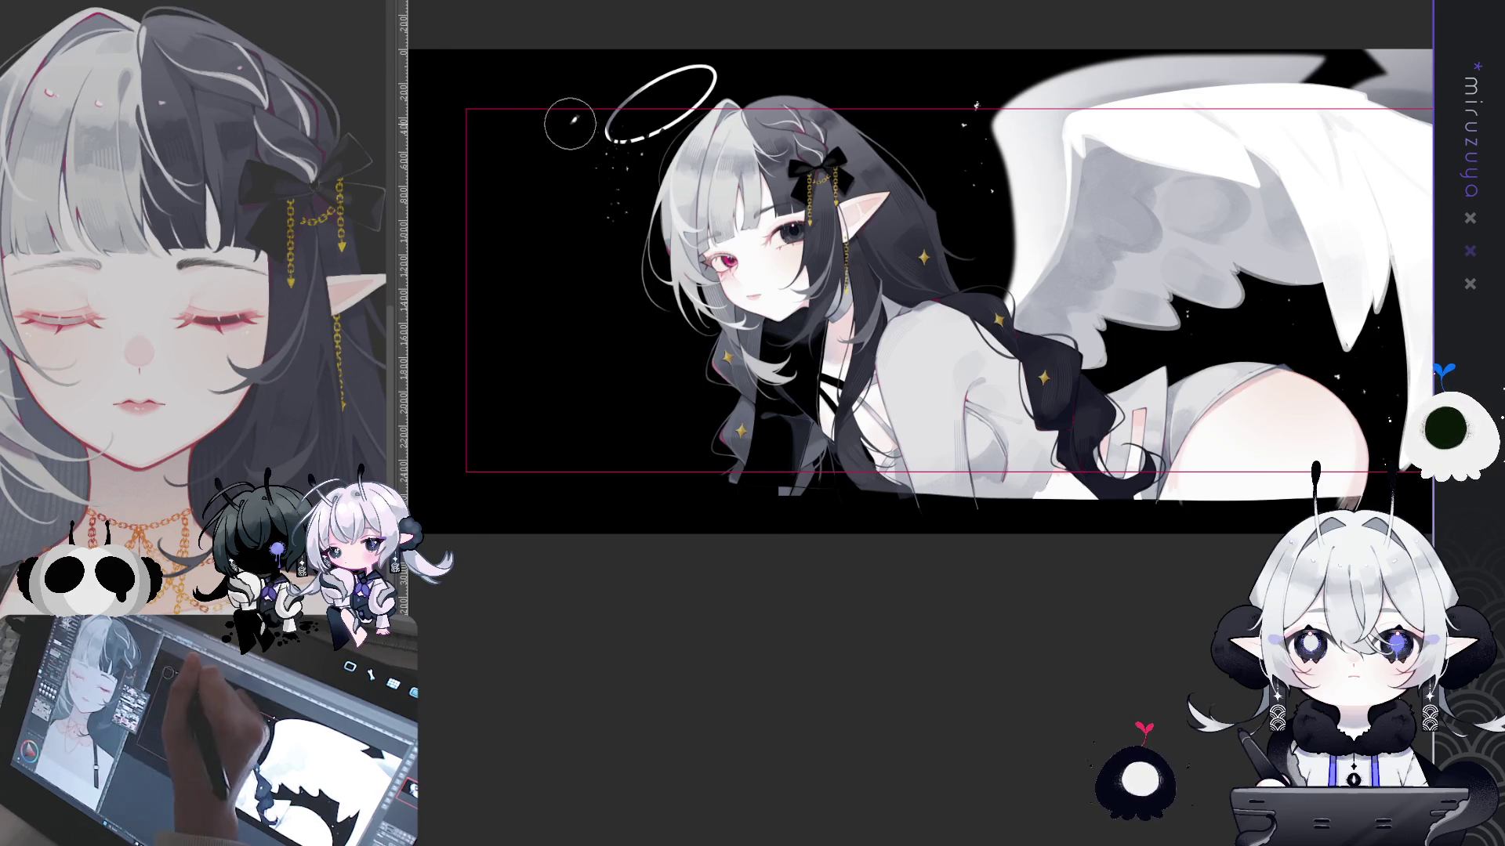
left_click(547, 118)
Dot a few more sparkles by the halo, zoom out and select the entire banner artwork
left_click(579, 94)
left_click(562, 139)
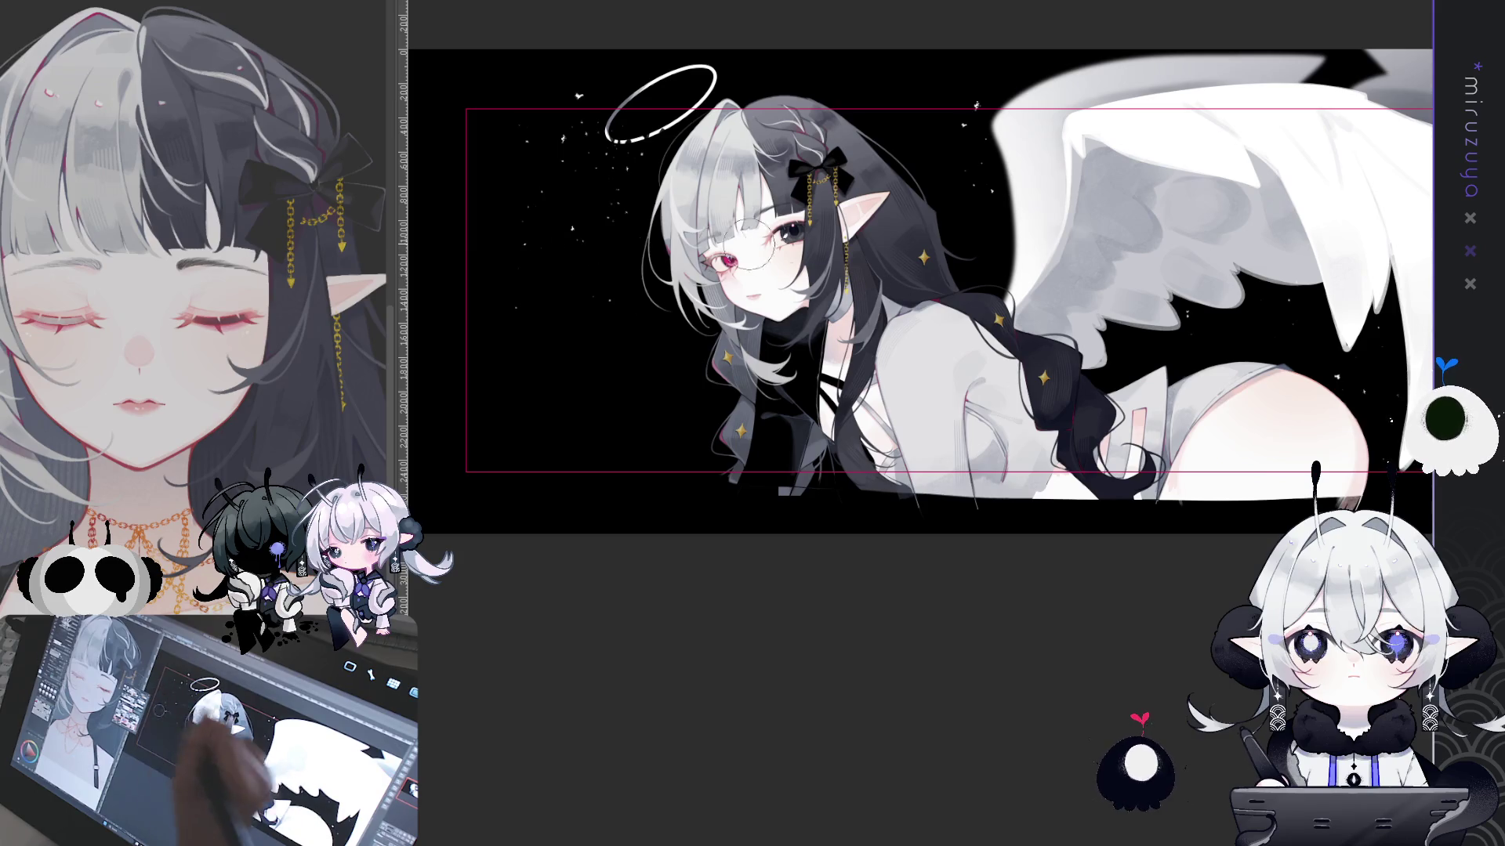
left_click_drag(1005, 289, 1012, 270)
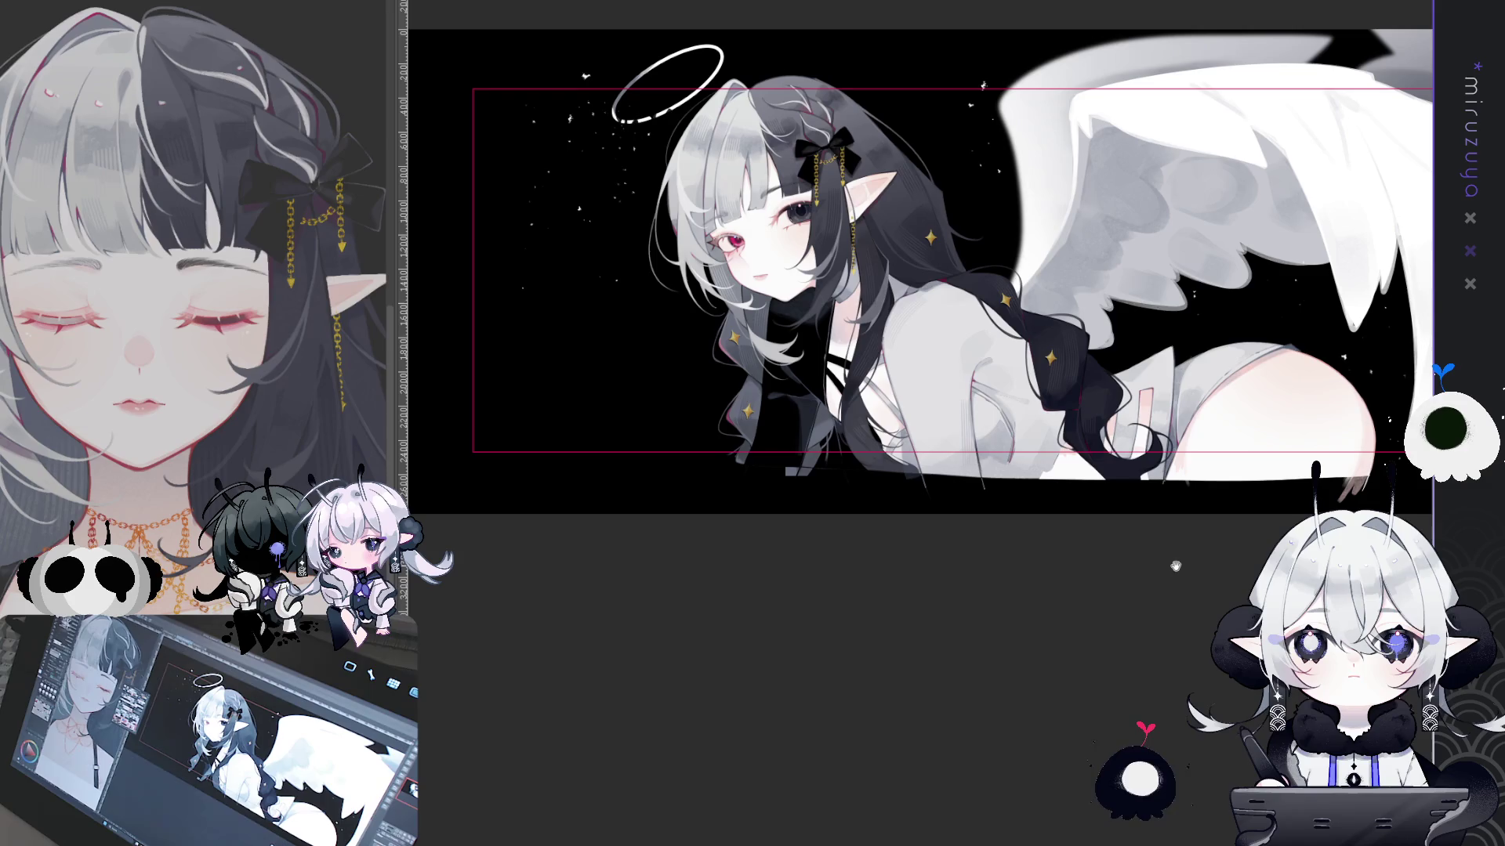
key("ctrl+minus")
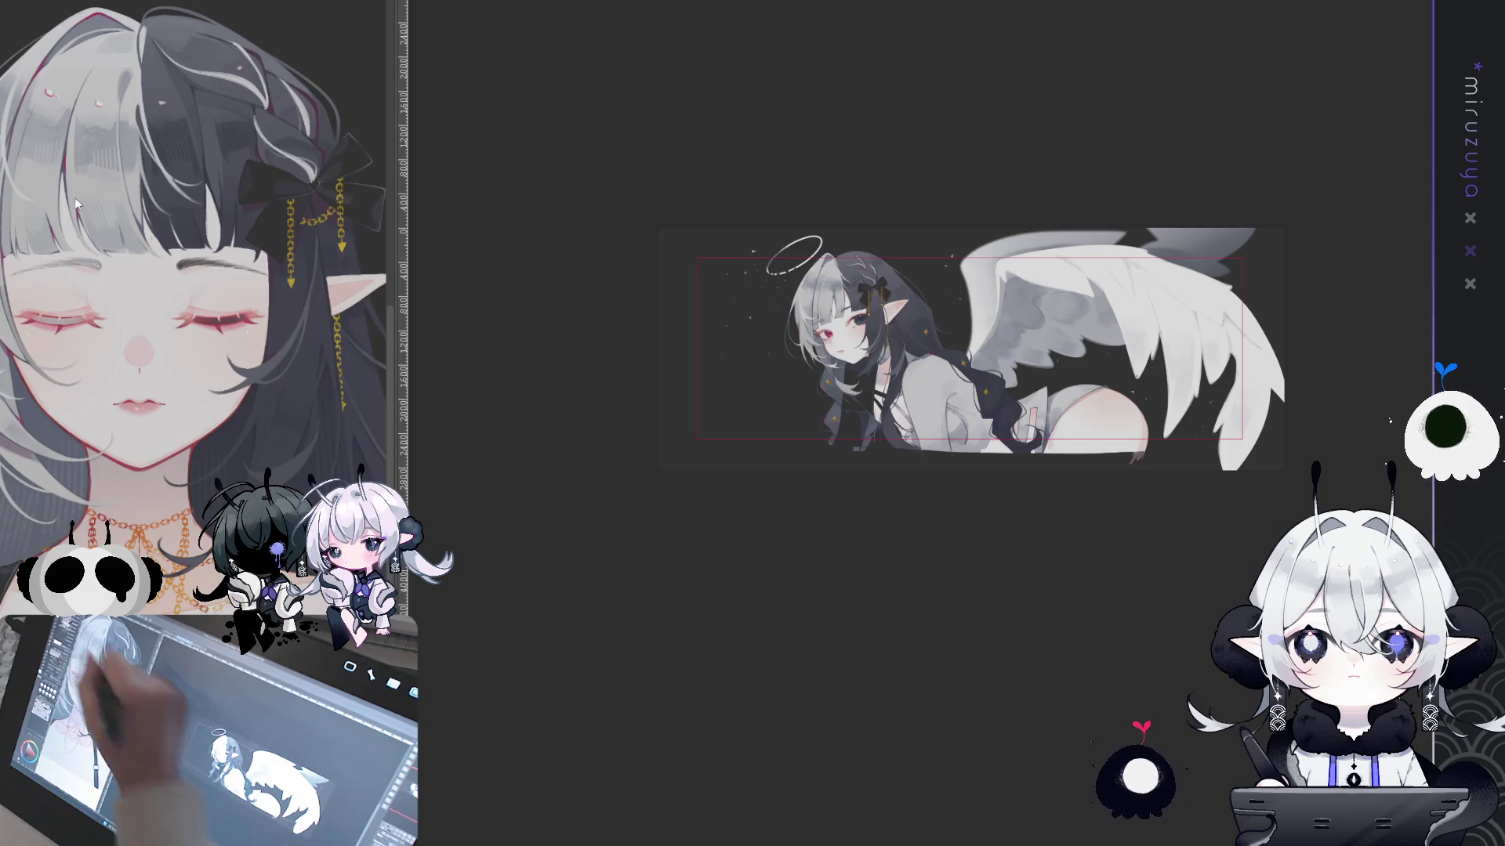
left_click_drag(693, 255, 1246, 448)
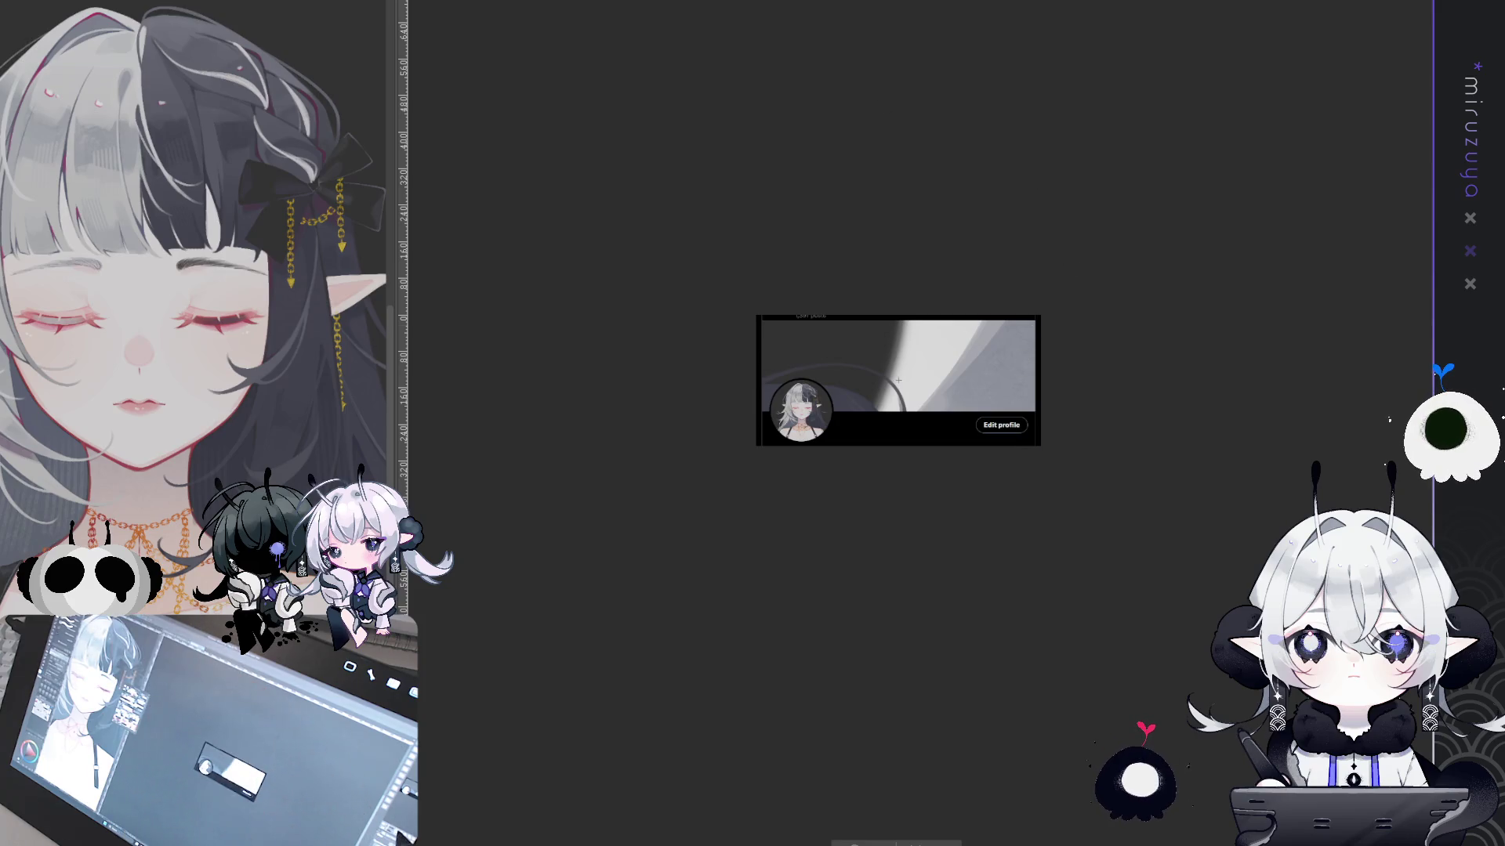
Paste the banner art into the header mockup and scale it down to fit behind the avatar
key("ctrl+t")
mouse_move(1192, 322)
left_mouse_down()
mouse_move(724, 472)
mouse_move(917, 418)
left_mouse_up()
key("ctrl+plus")
key("ctrl+plus")
key("ctrl+plus")
mouse_move(940, 174)
left_mouse_down()
mouse_move(931, 342)
mouse_move(936, 320)
left_mouse_up()
mouse_move(960, 587)
left_mouse_down()
mouse_move(961, 566)
mouse_move(937, 600)
left_mouse_up()
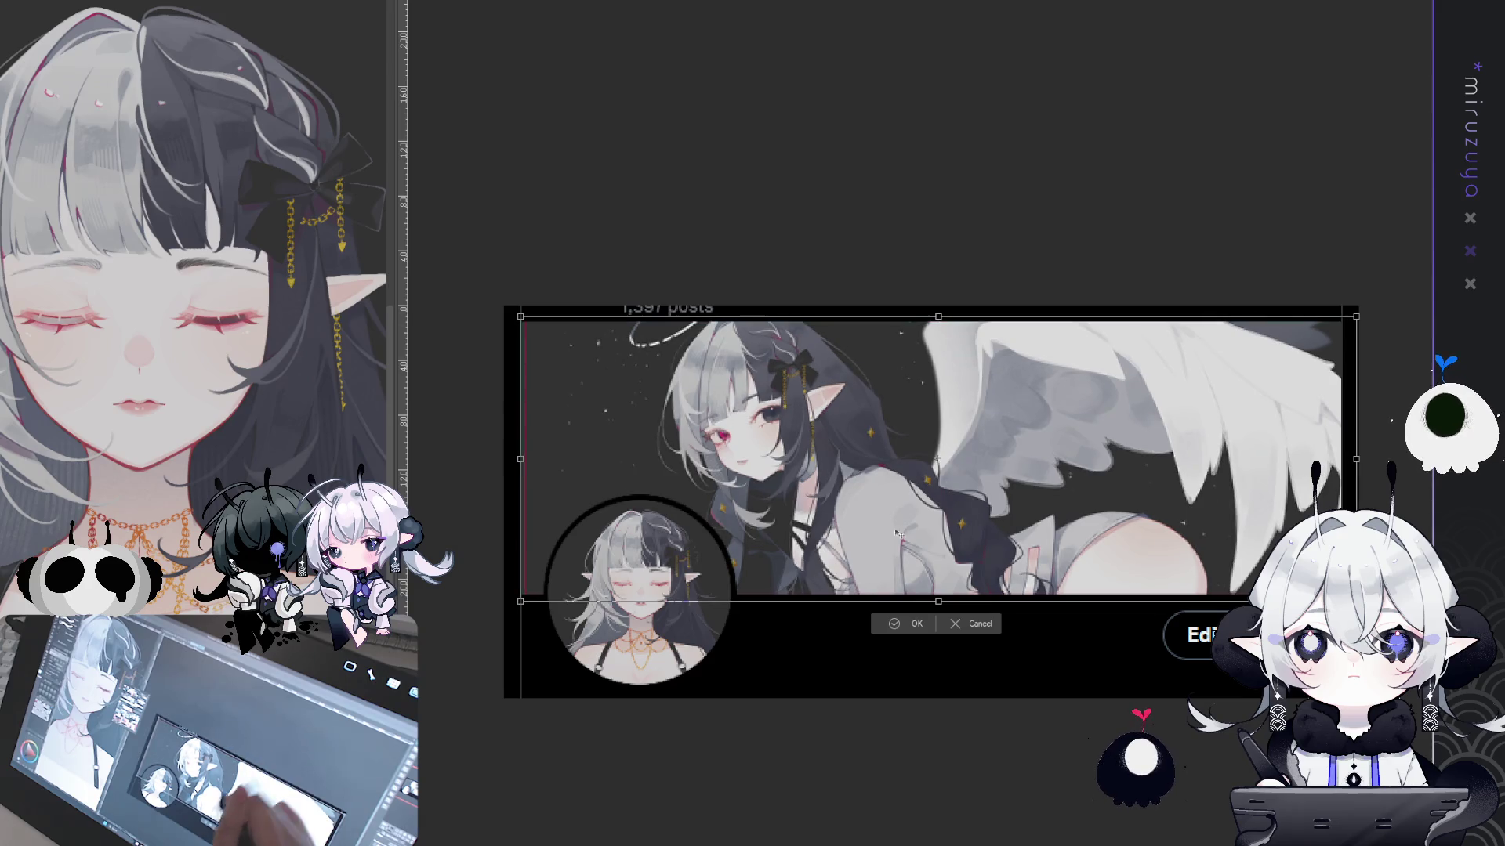
Confirm the new size, nudge the art slightly left and zoom out to view the whole mockup
left_click(900, 616)
left_click_drag(900, 615, 895, 614)
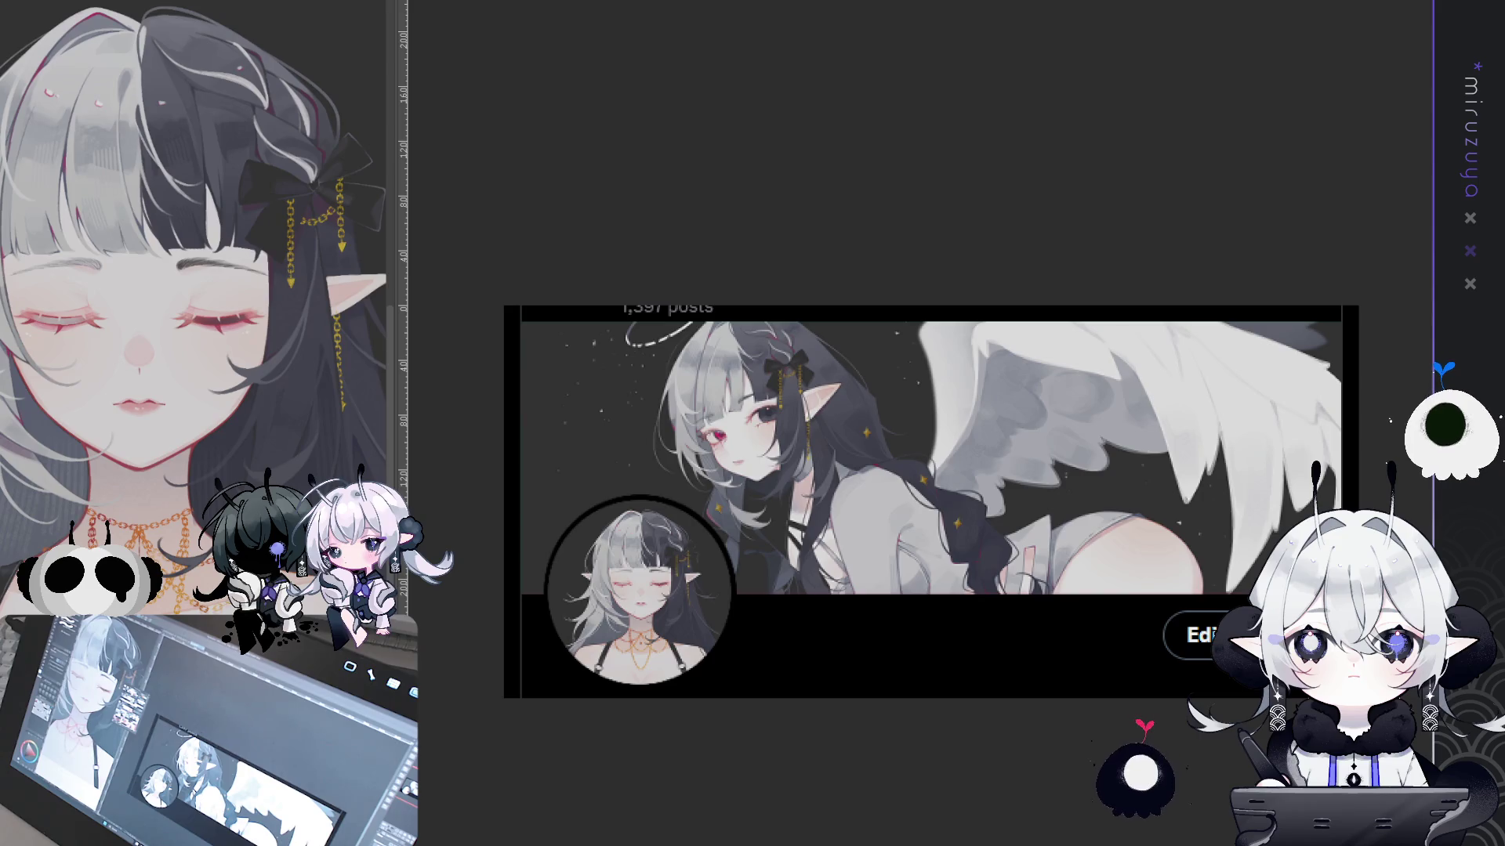
key("ctrl+minus")
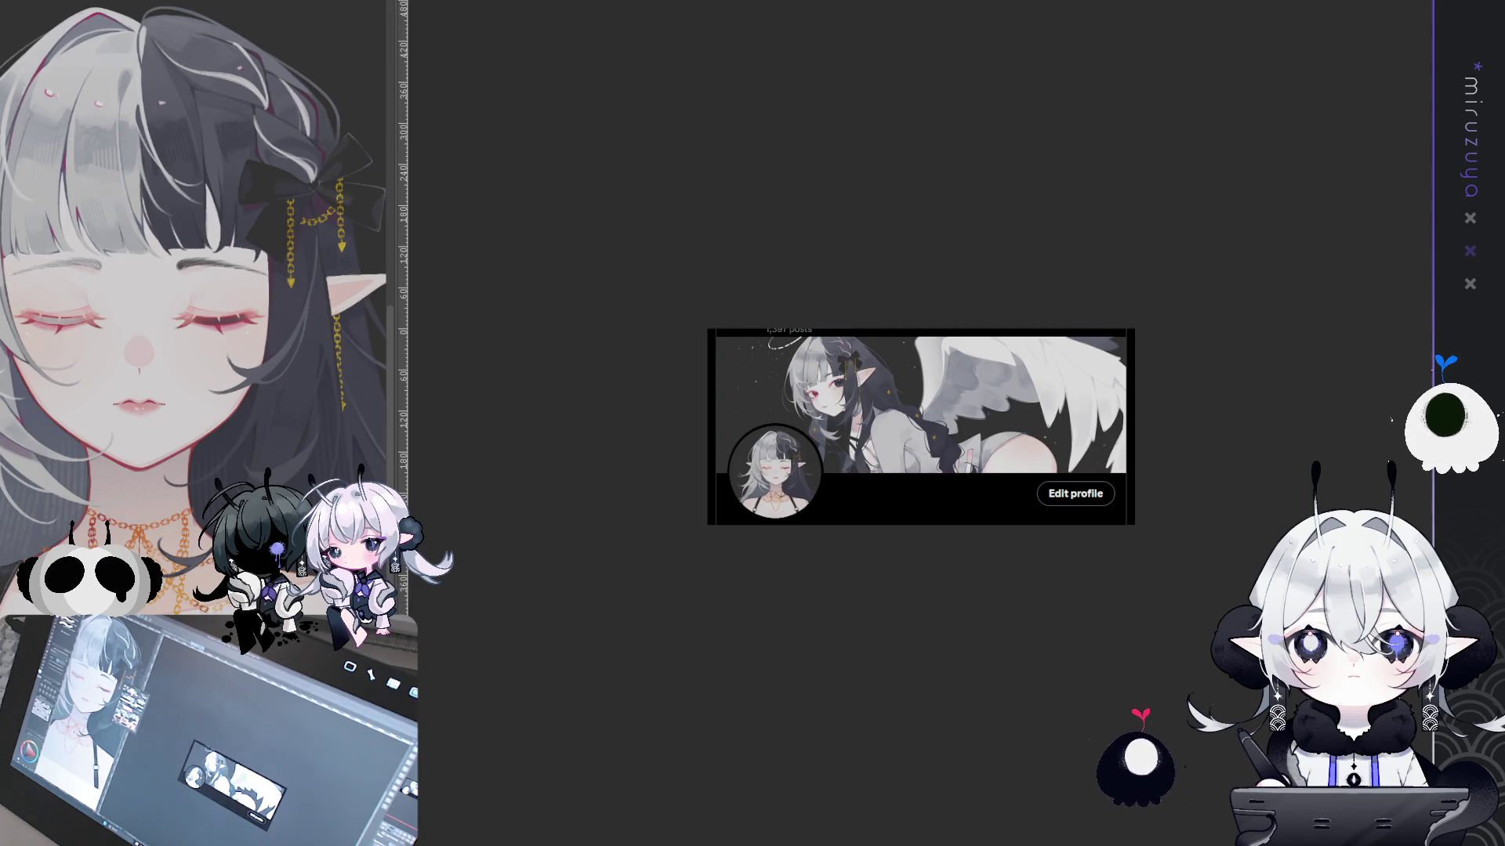
scroll(882, 459, "up", 3)
scroll(894, 463, "up", 1)
scroll(881, 423, "up", 1)
scroll(930, 412, "up", 1)
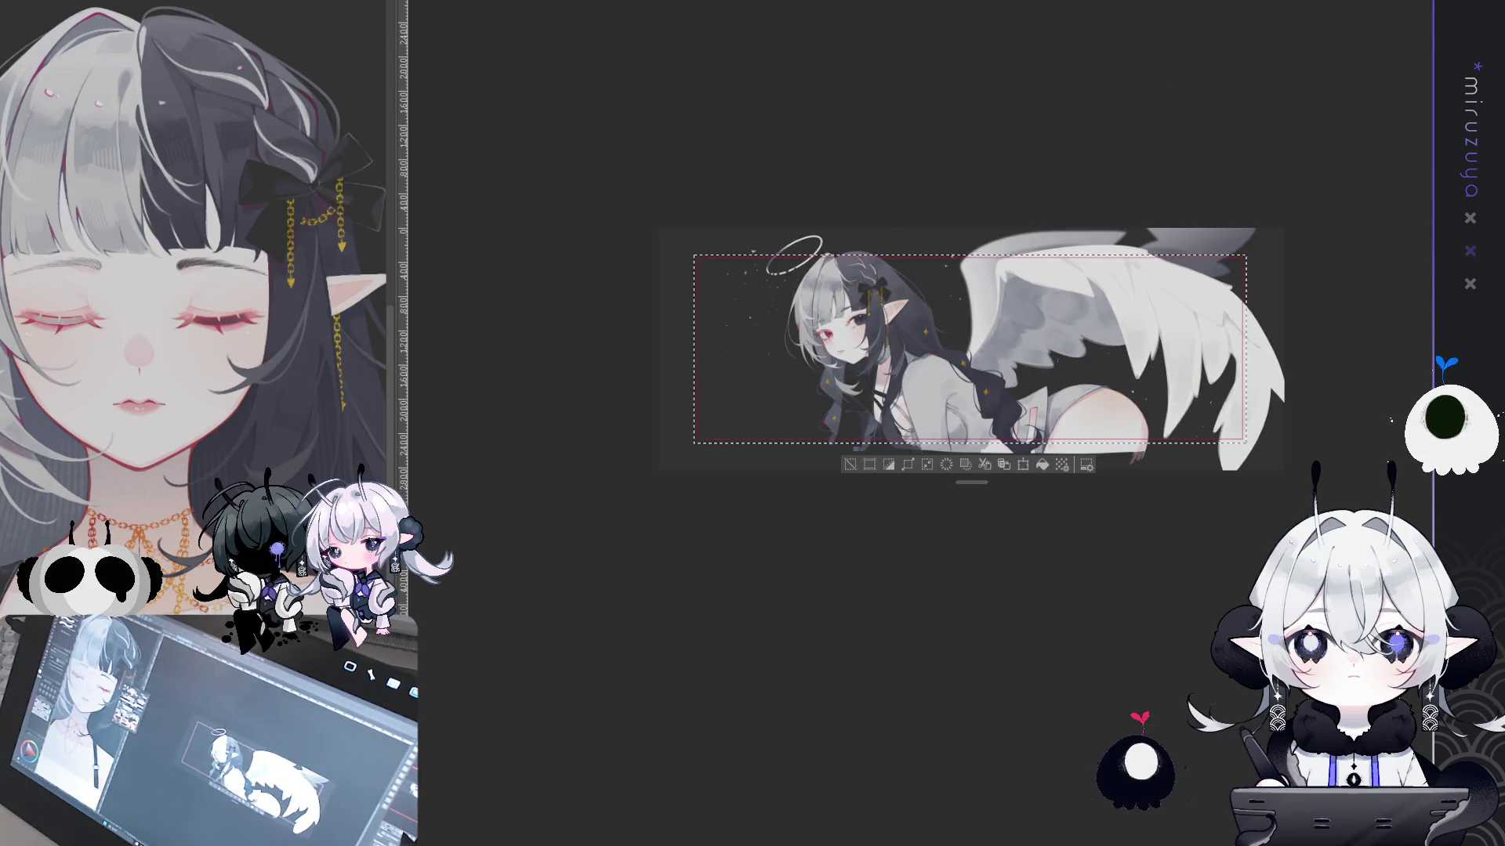
scroll(941, 441, "up", 3)
Deselect the banner artwork and fit the whole canvas in the window
key("ctrl+d")
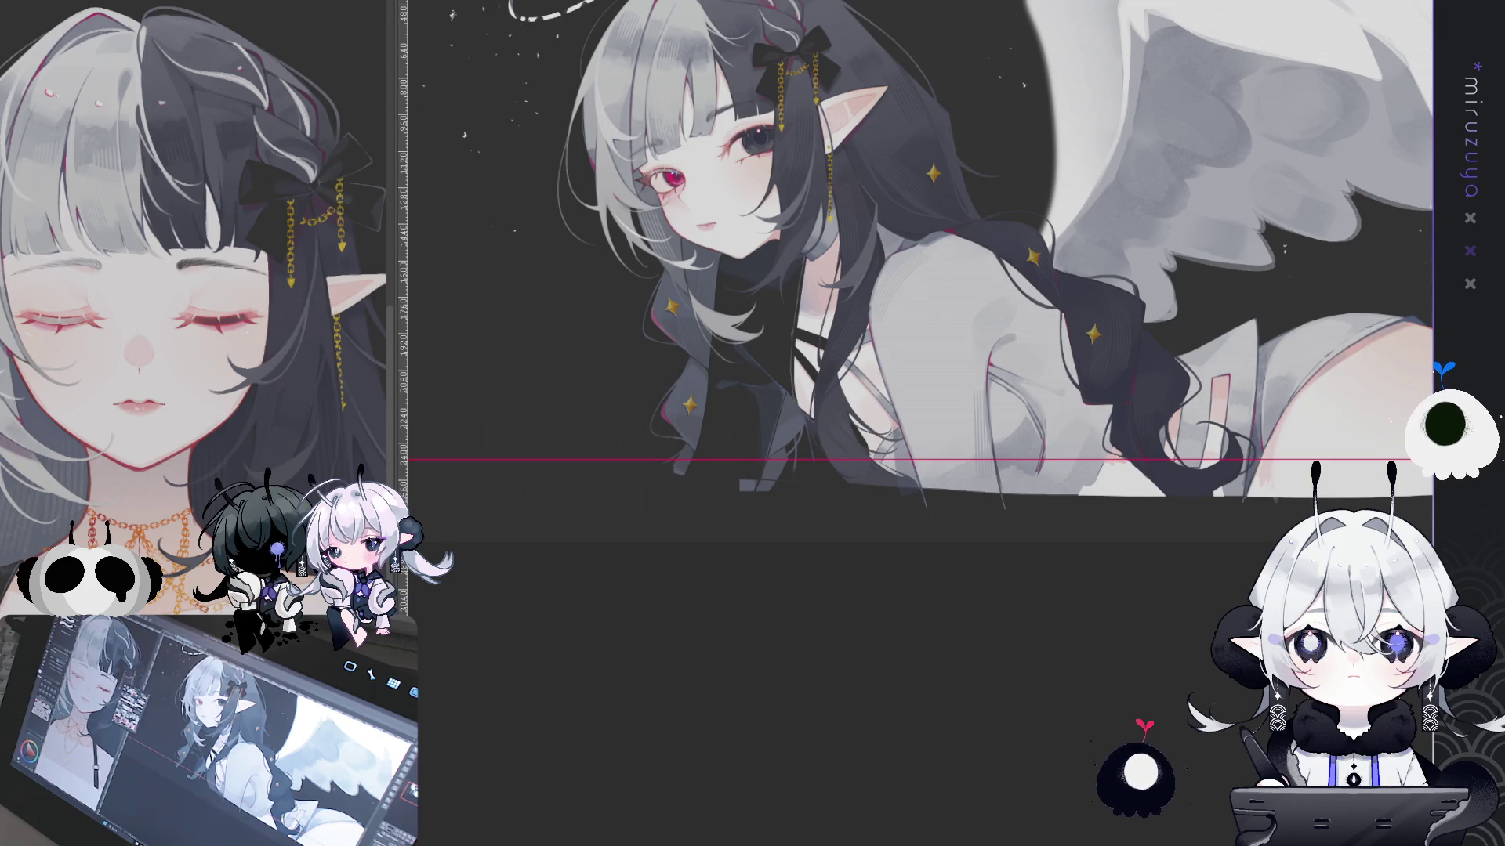
key("ctrl+minus")
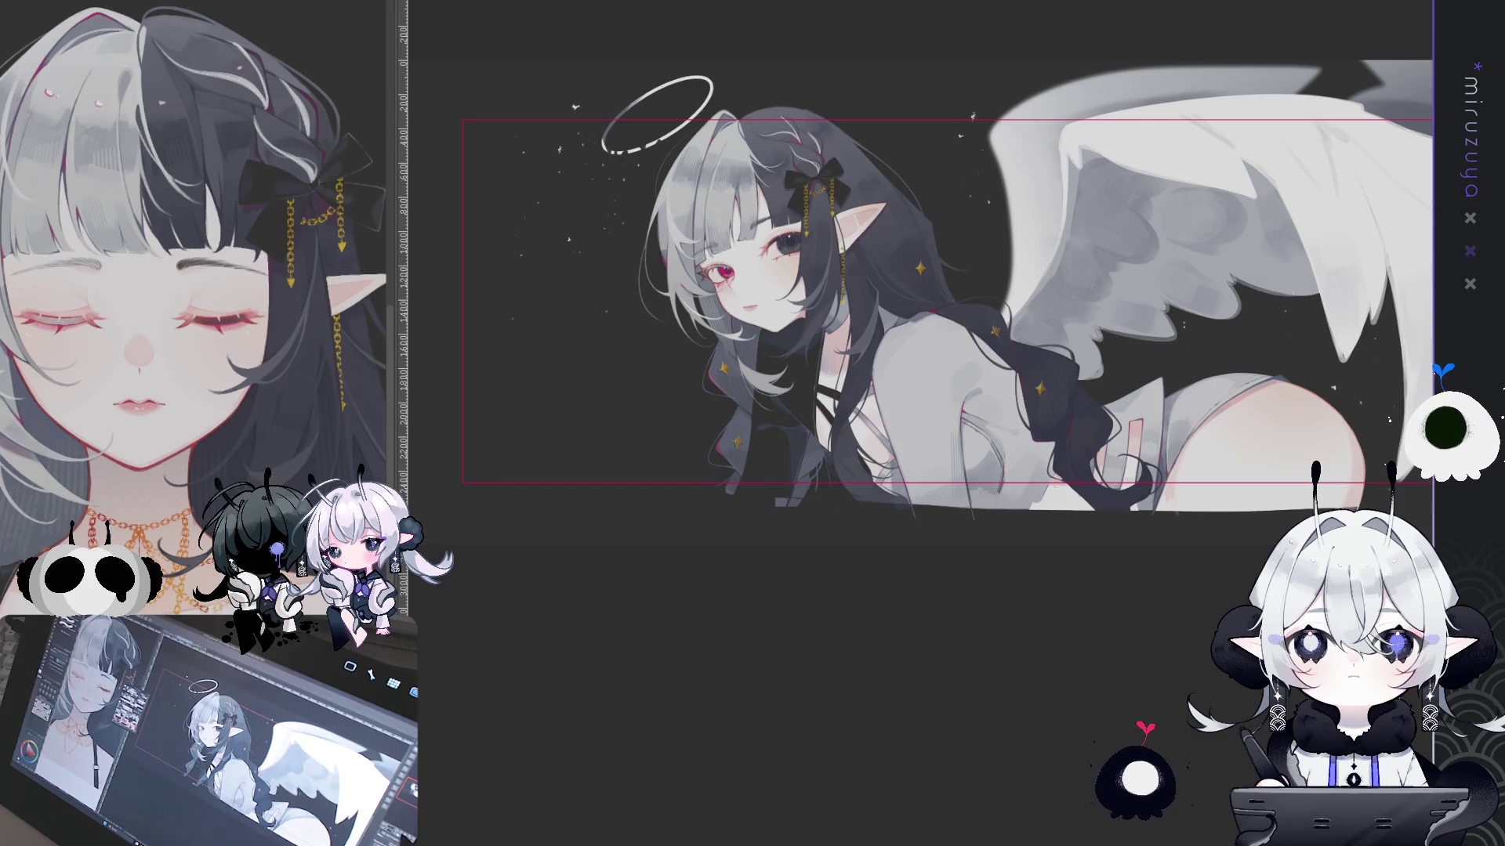
scroll(910, 416, "up", 2)
scroll(910, 416, "up", 1)
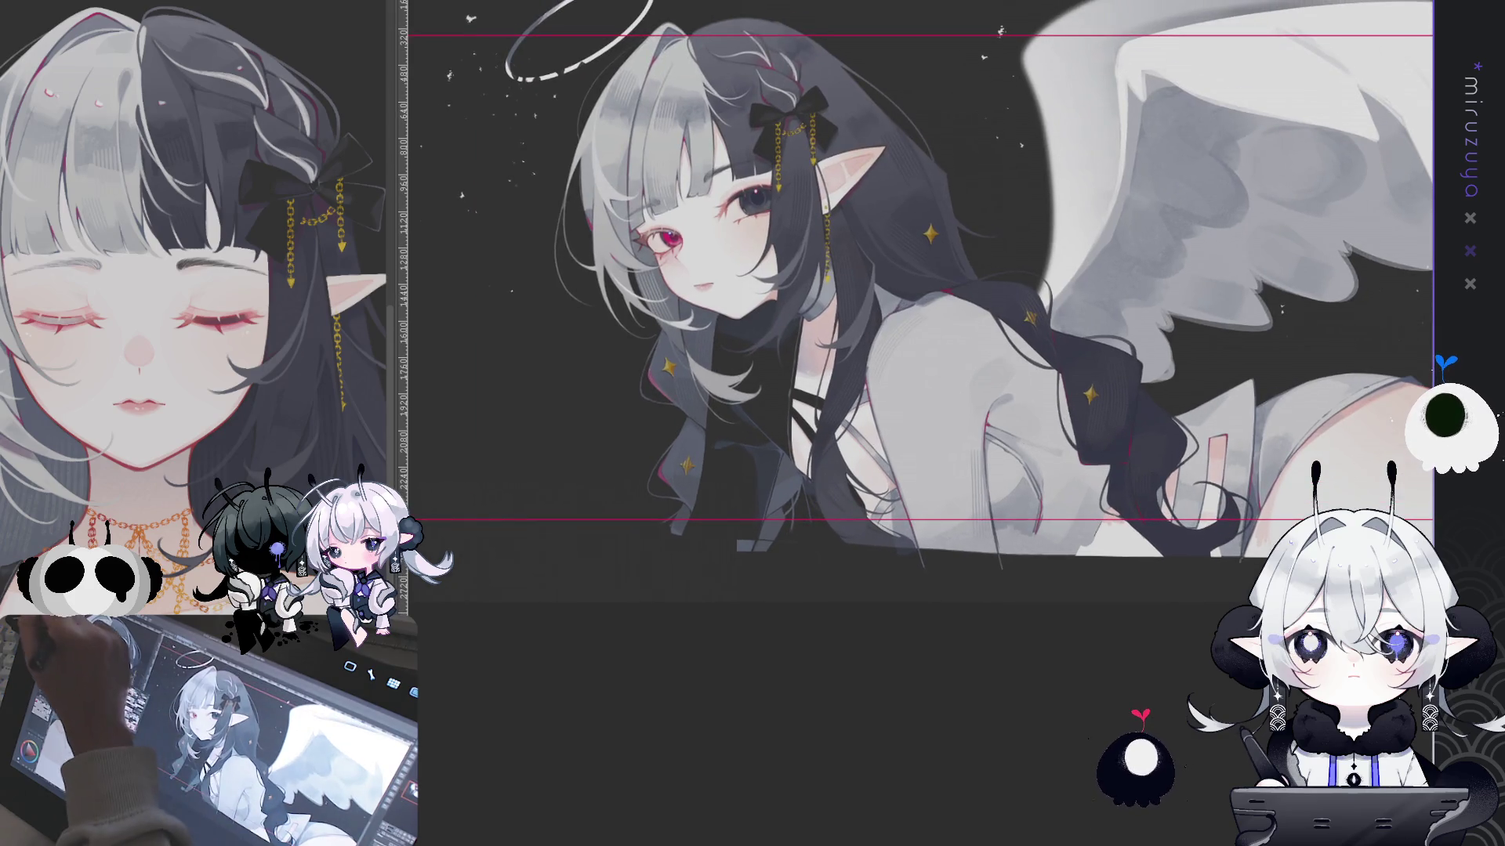
Adjust the brush size with the bracket keys and pan the view toward the girl's face
key("bracketleft")
key("bracketleft")
key("bracketleft")
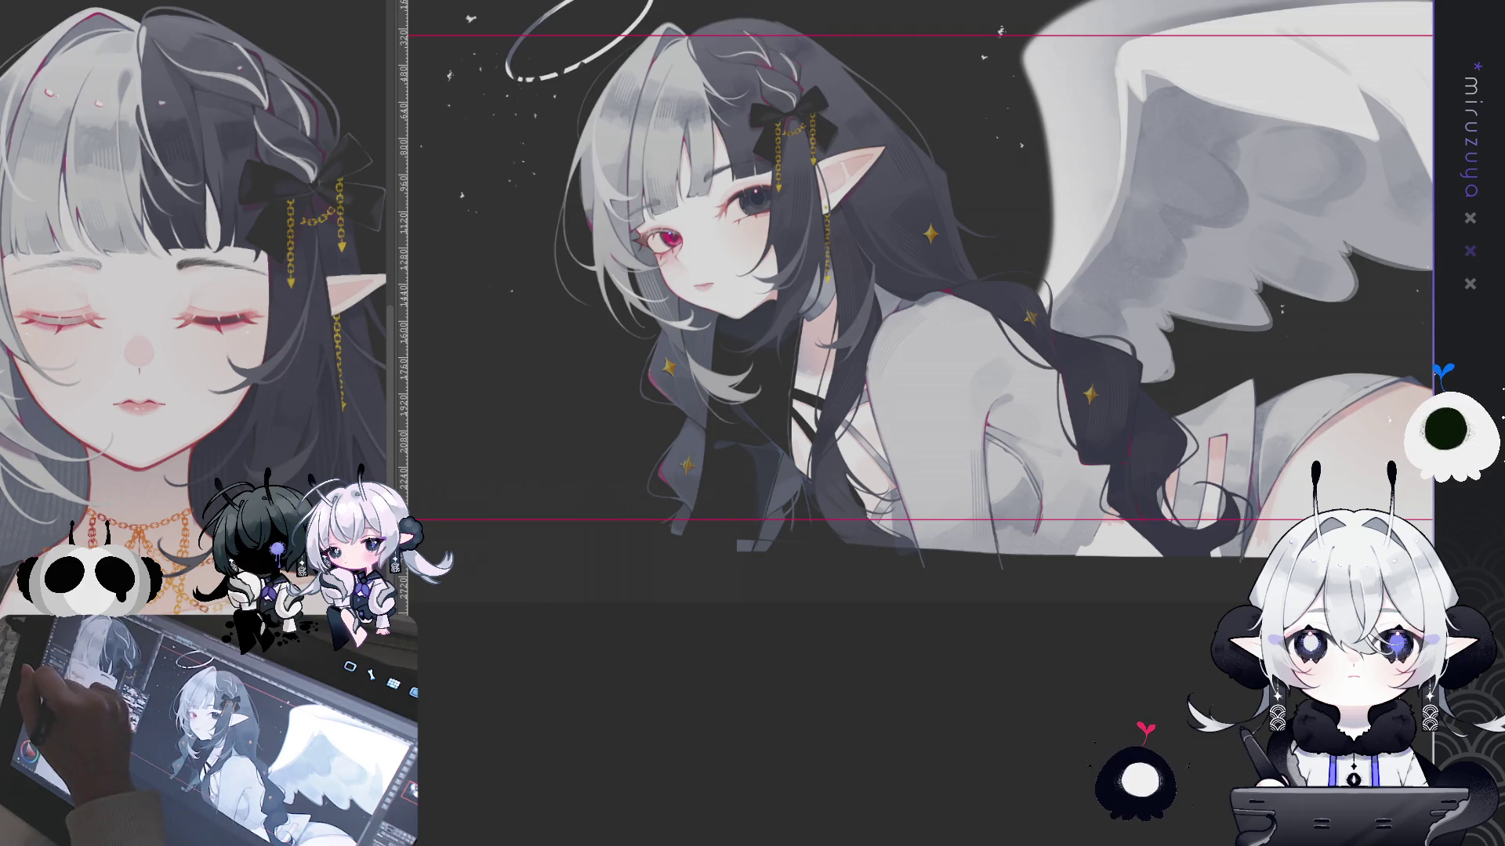
key("bracketright")
key("bracketright")
key("bracketright")
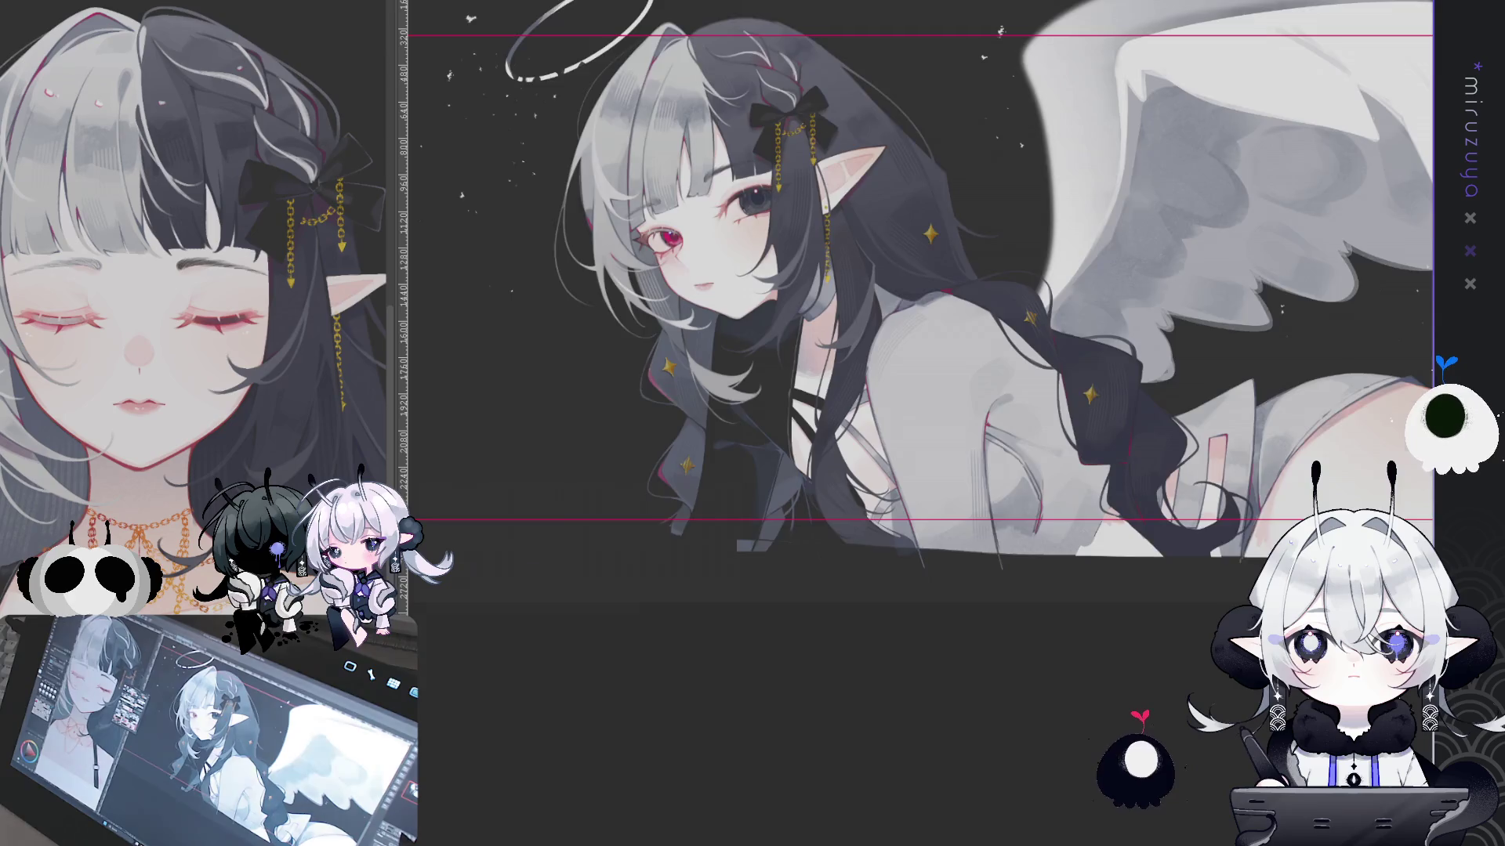
scroll(1096, 540, "up", 3)
left_click_drag(1096, 540, 1050, 556)
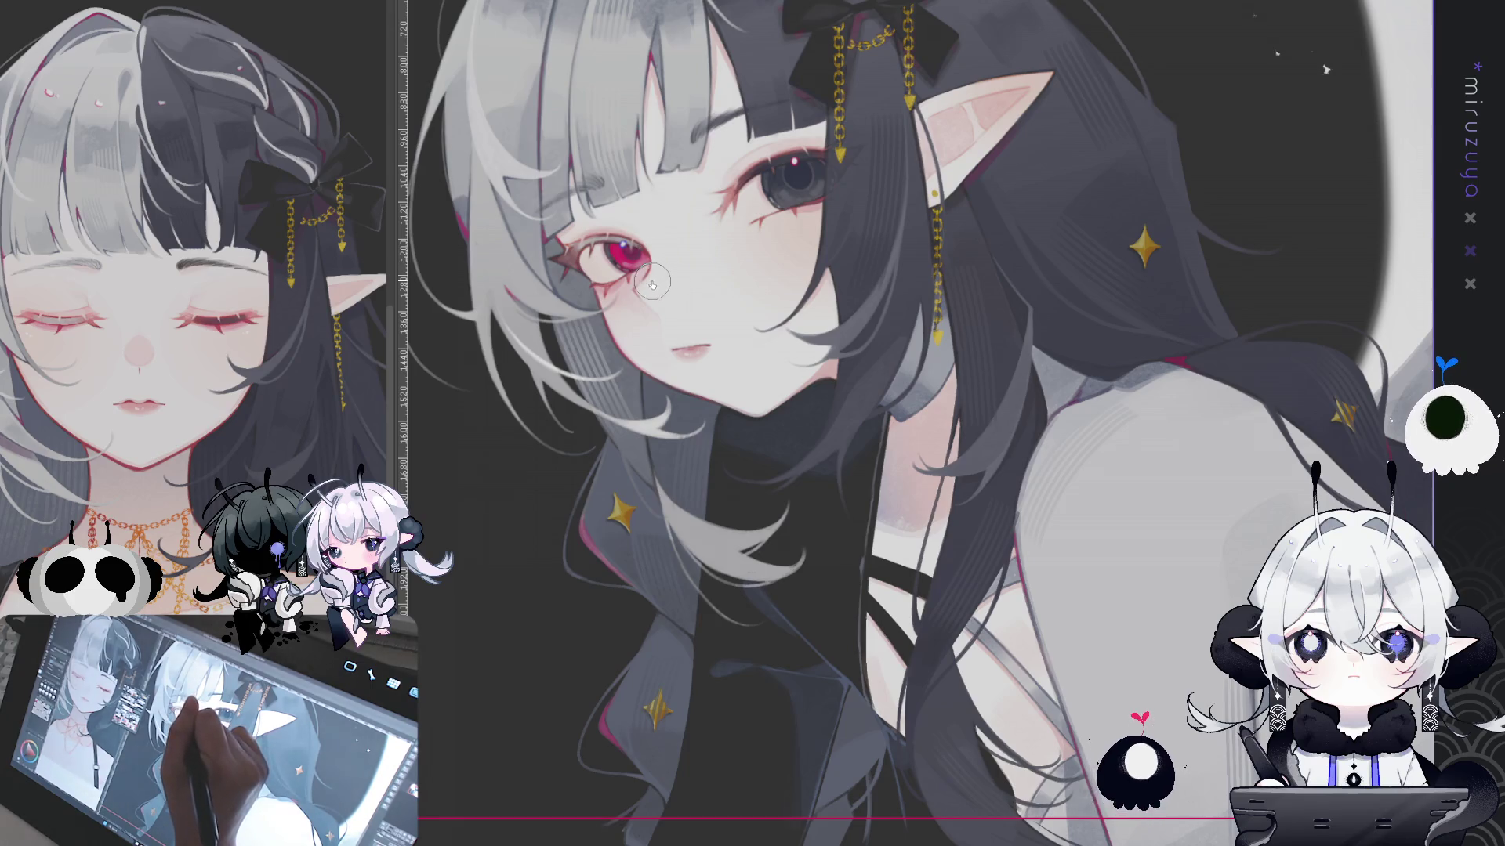
Flip the view horizontally several times to check the face, restore it and fit the whole illustration
key("h")
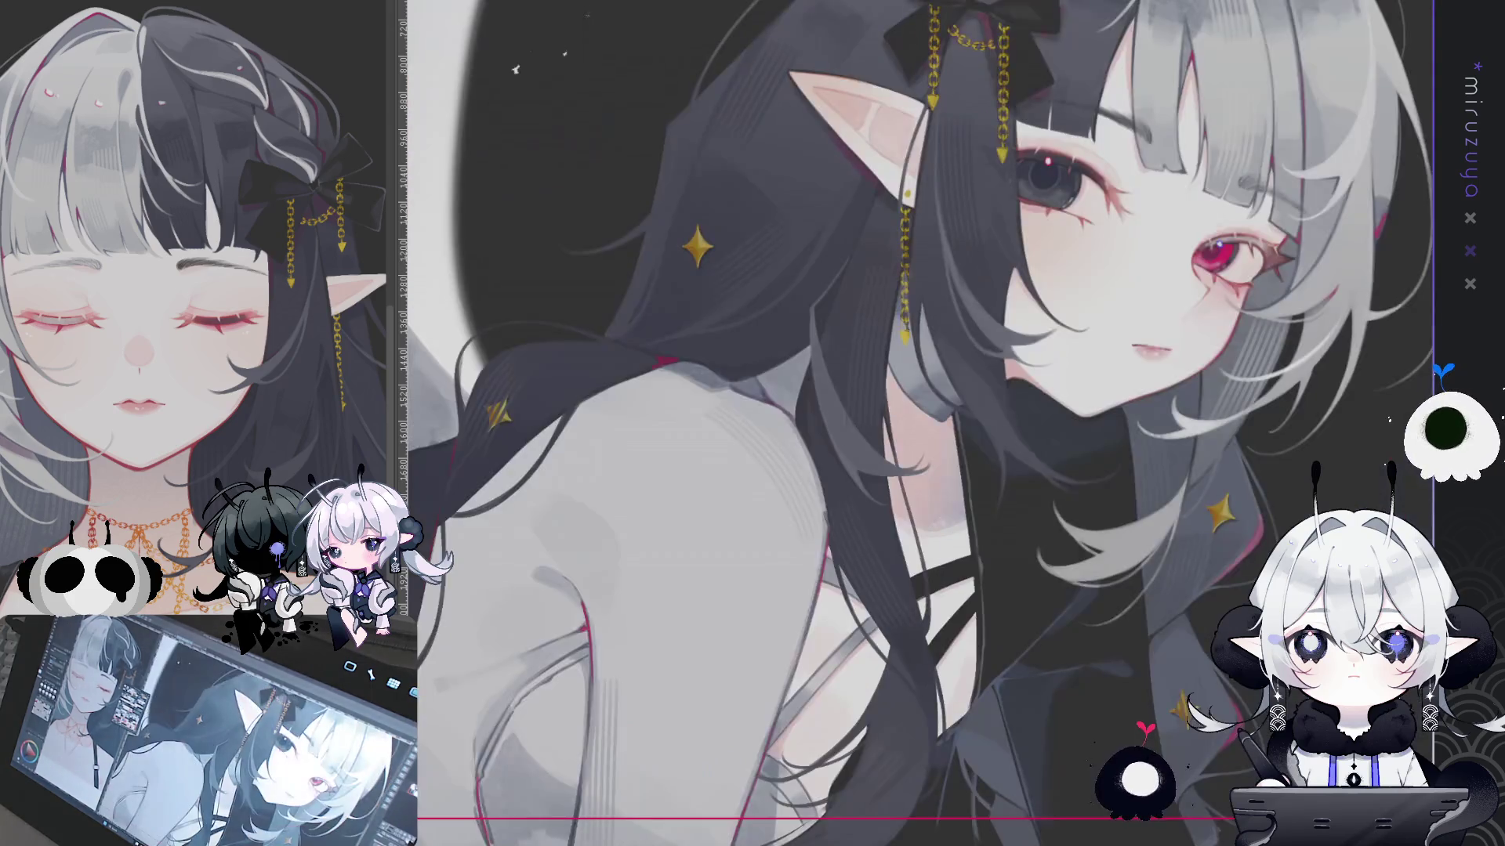
key("h")
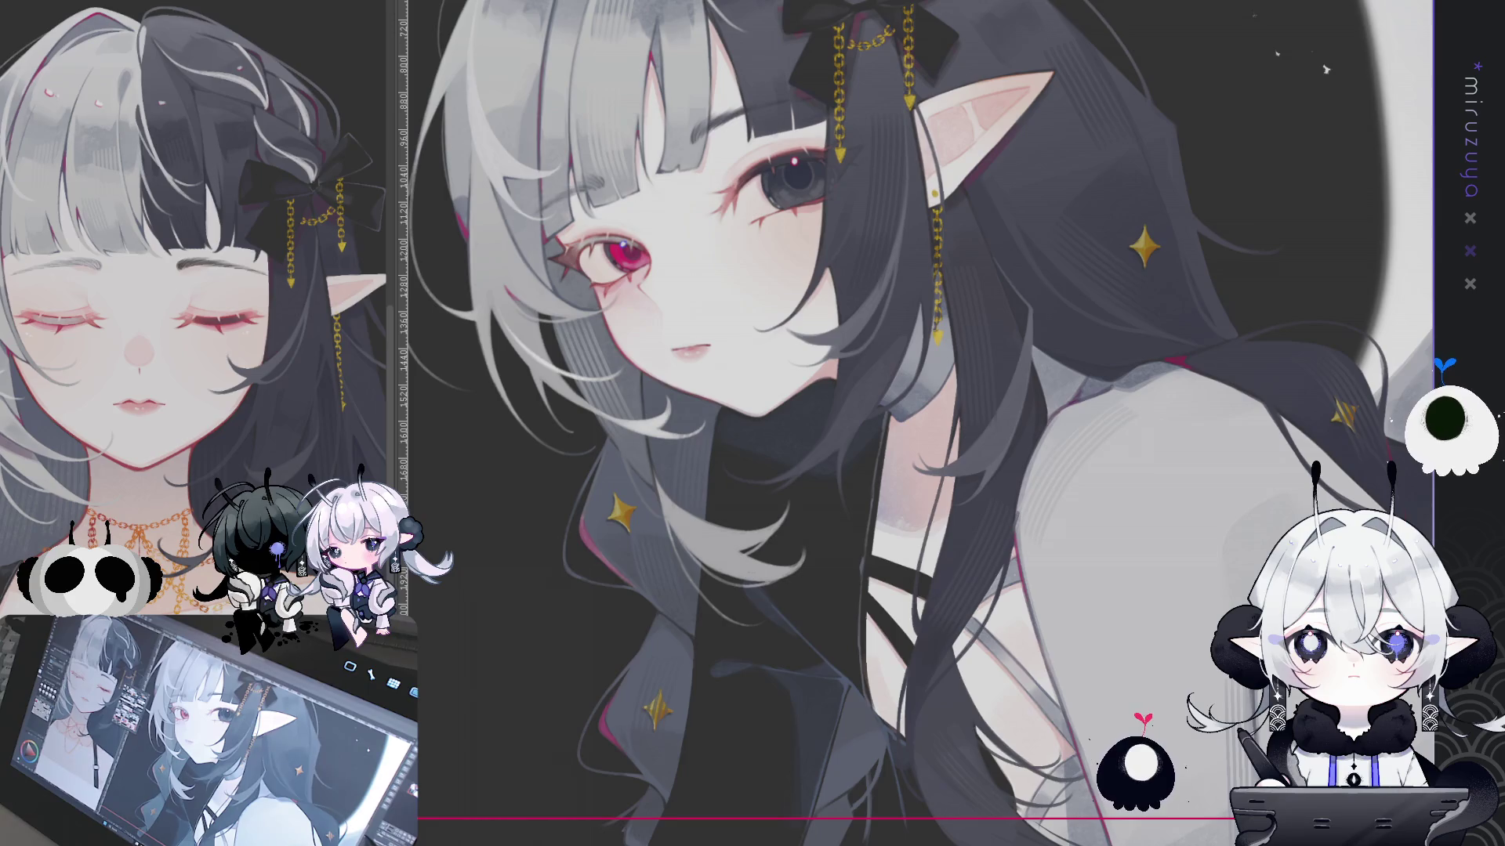
key("h")
key("h")
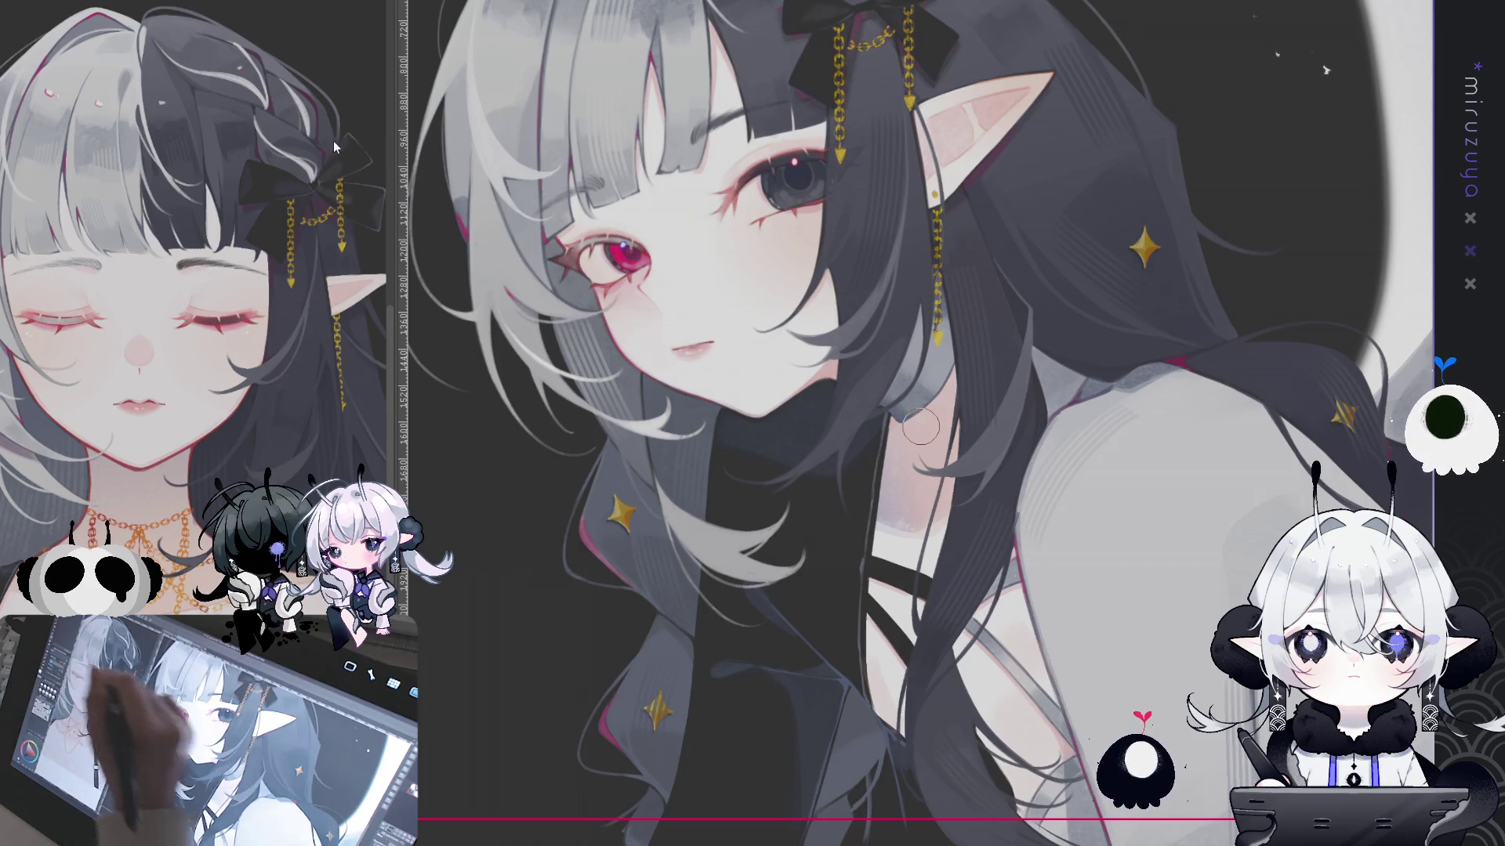
key("h")
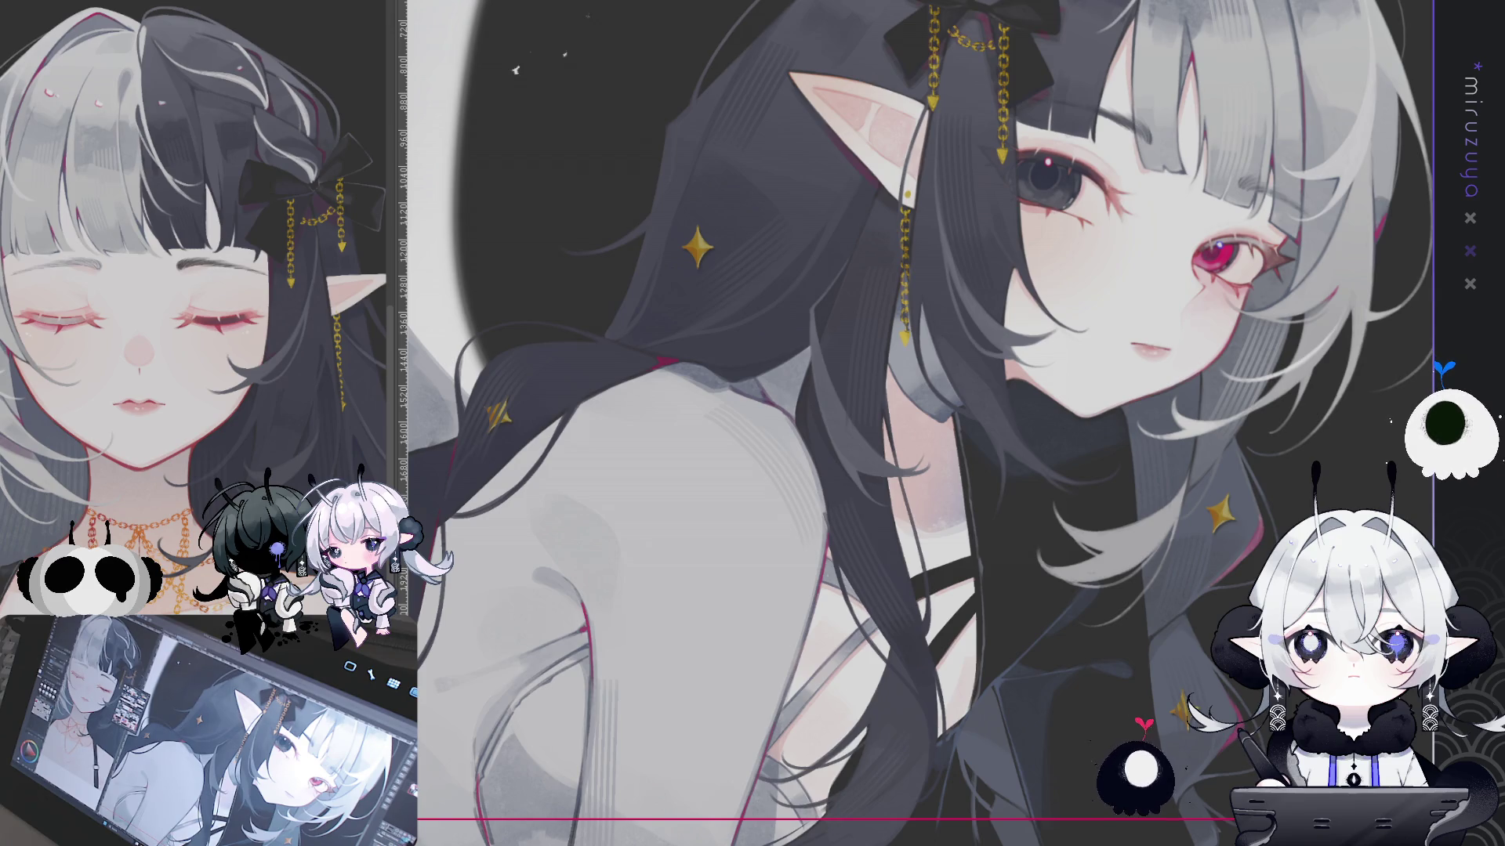
key("h")
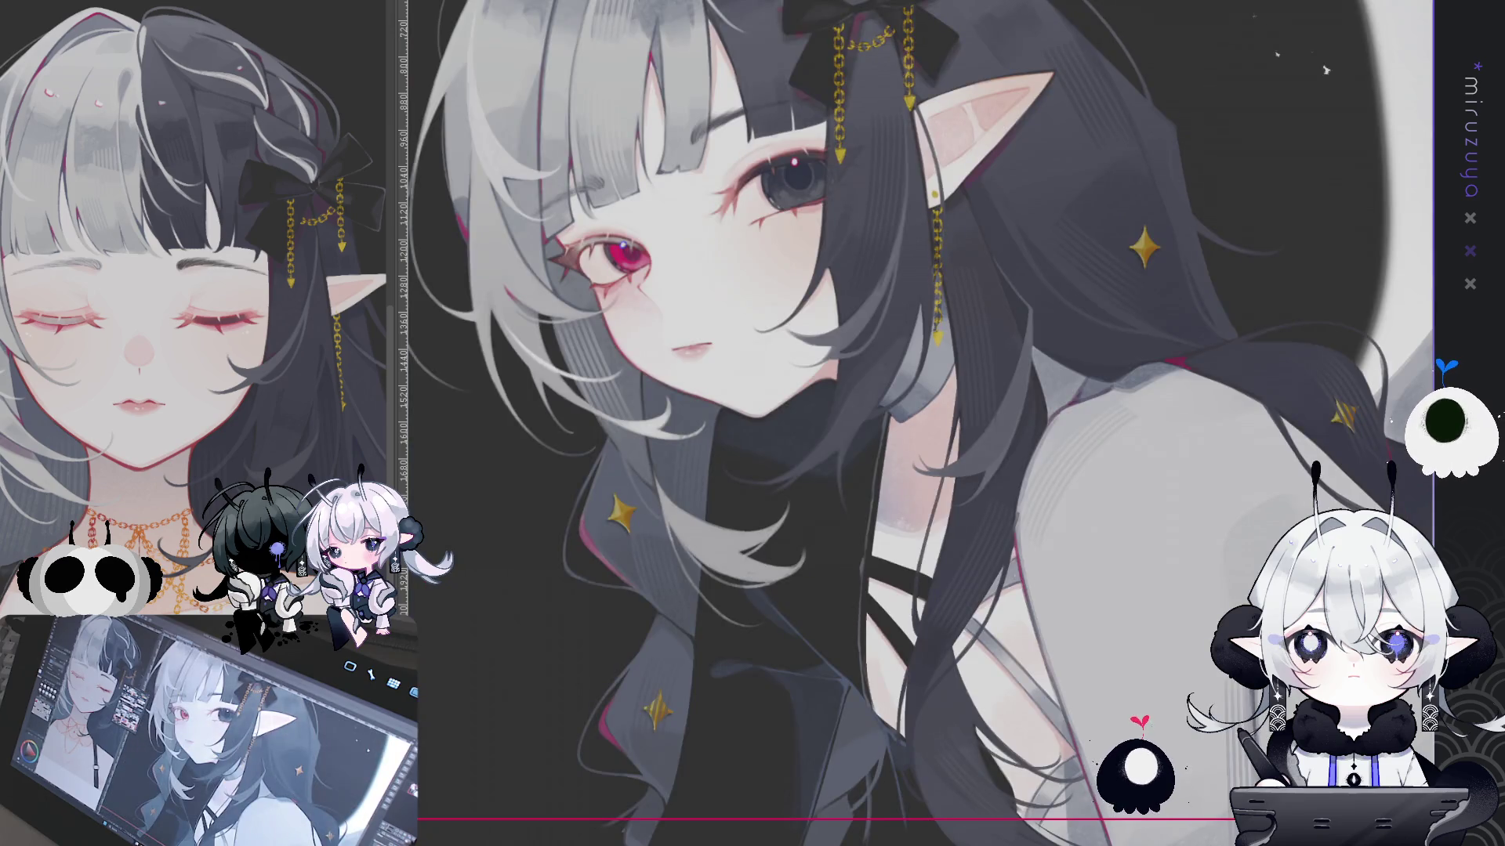
key("ctrl+0")
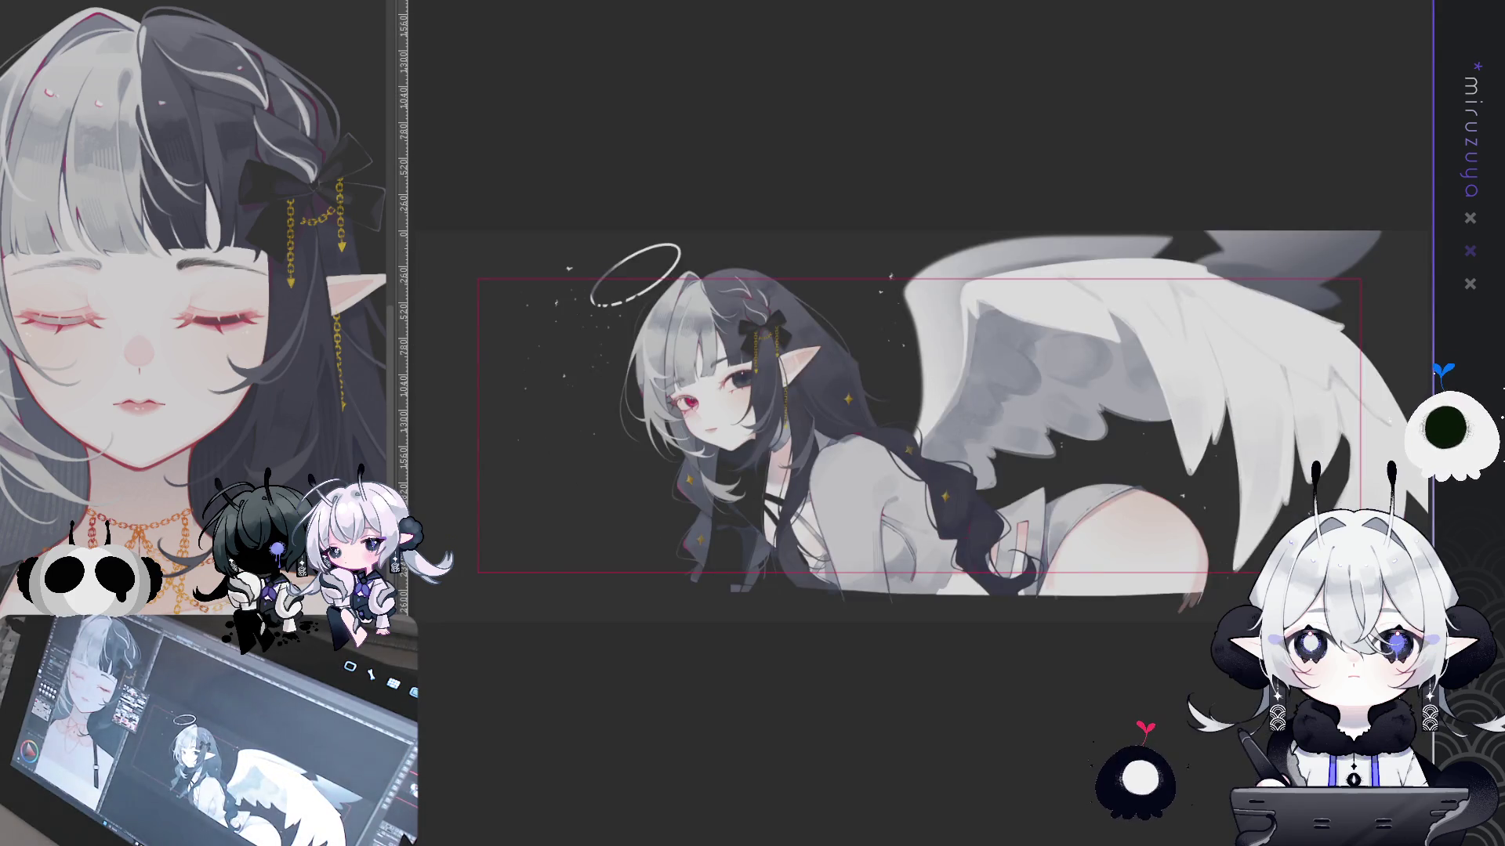
left_click_drag(916, 423, 873, 259)
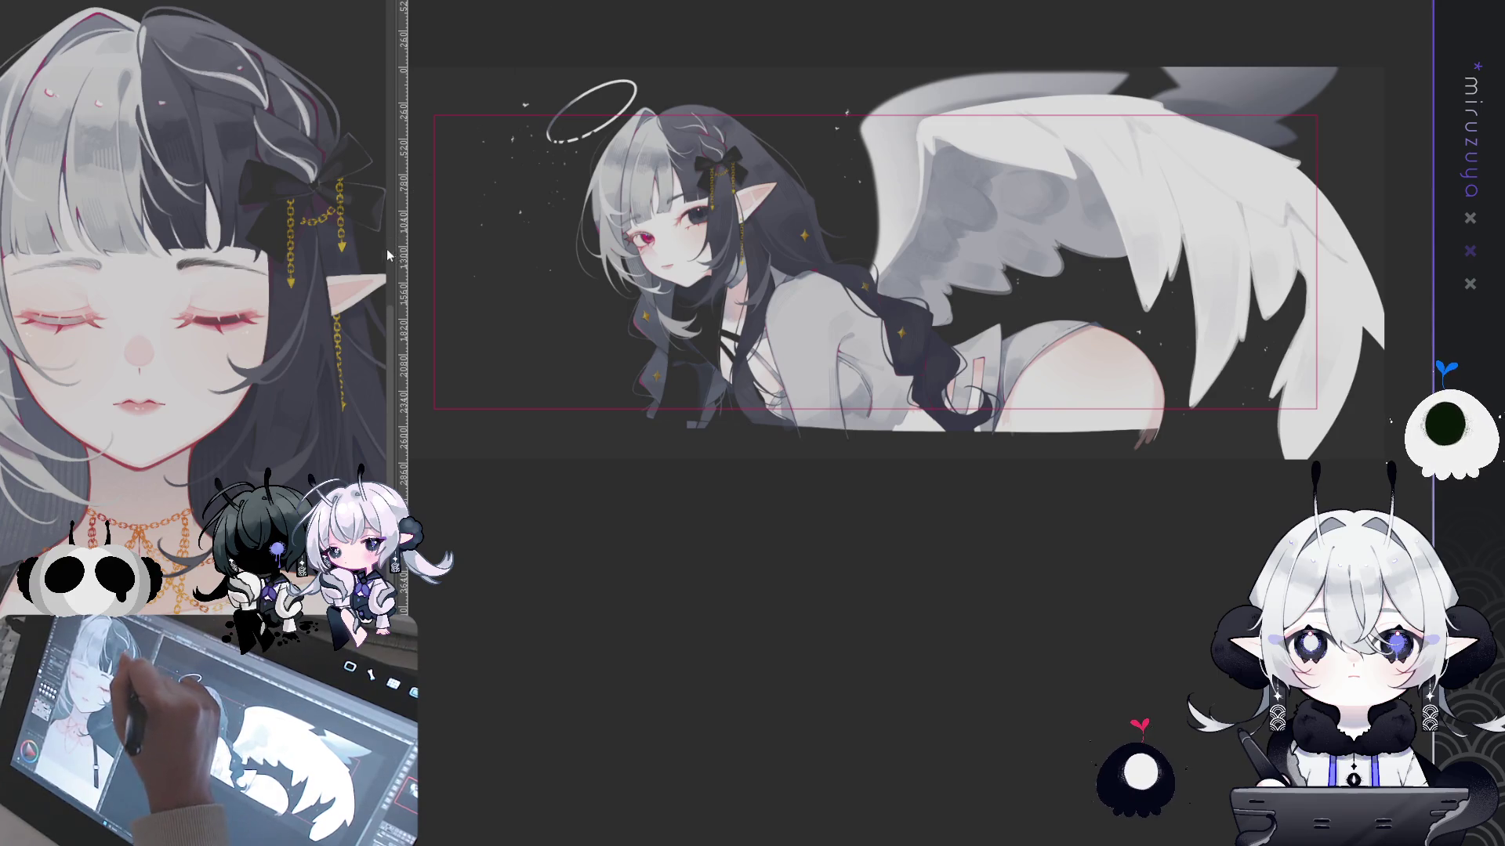
left_click_drag(394, 171, 344, 165)
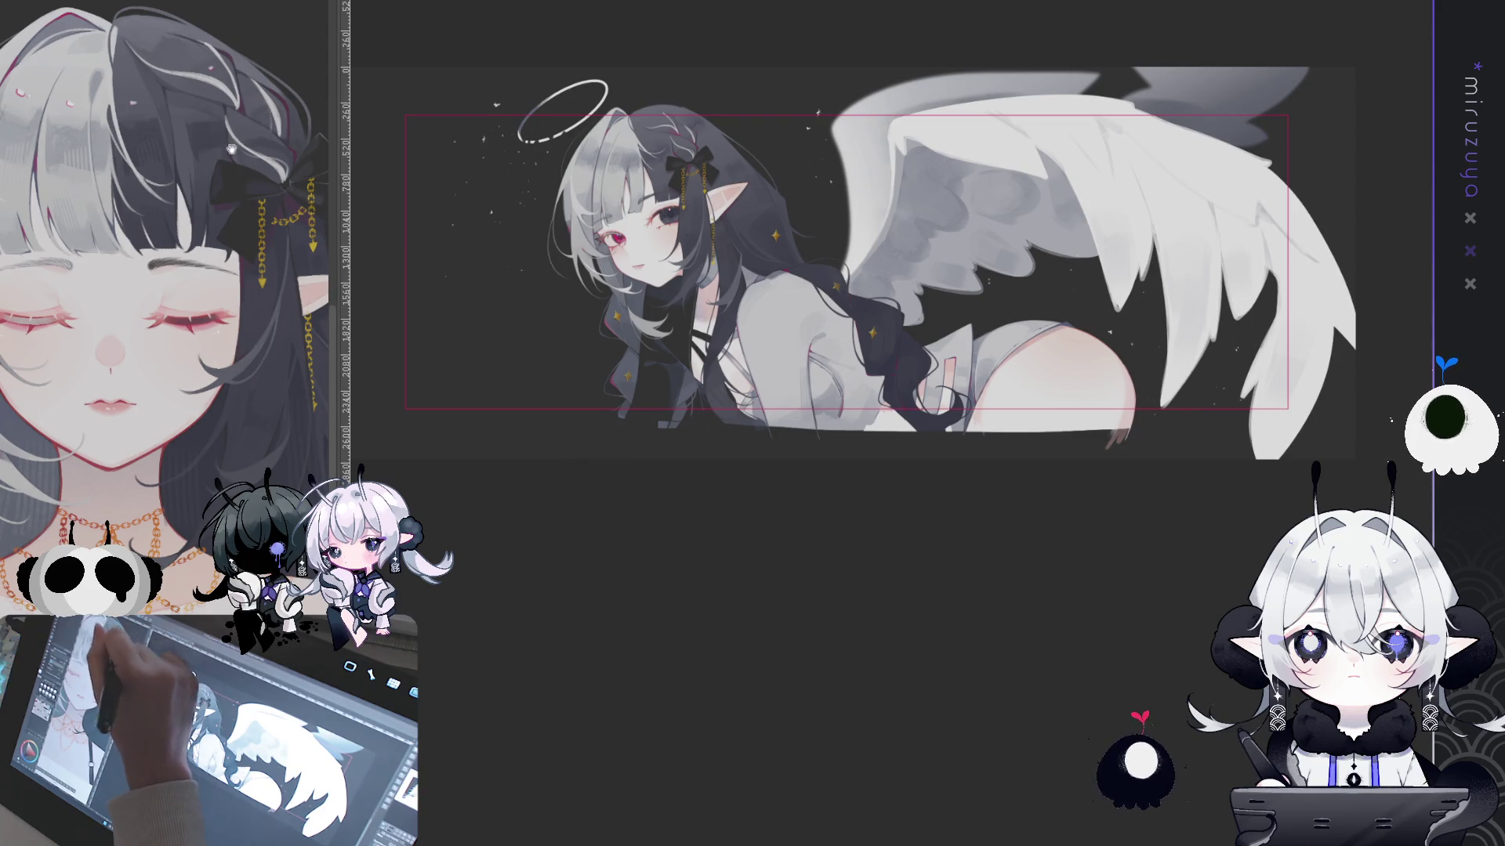
Shift the reference image, then zoom in on the girl's face and upper body
left_click_drag(261, 131, 299, 115)
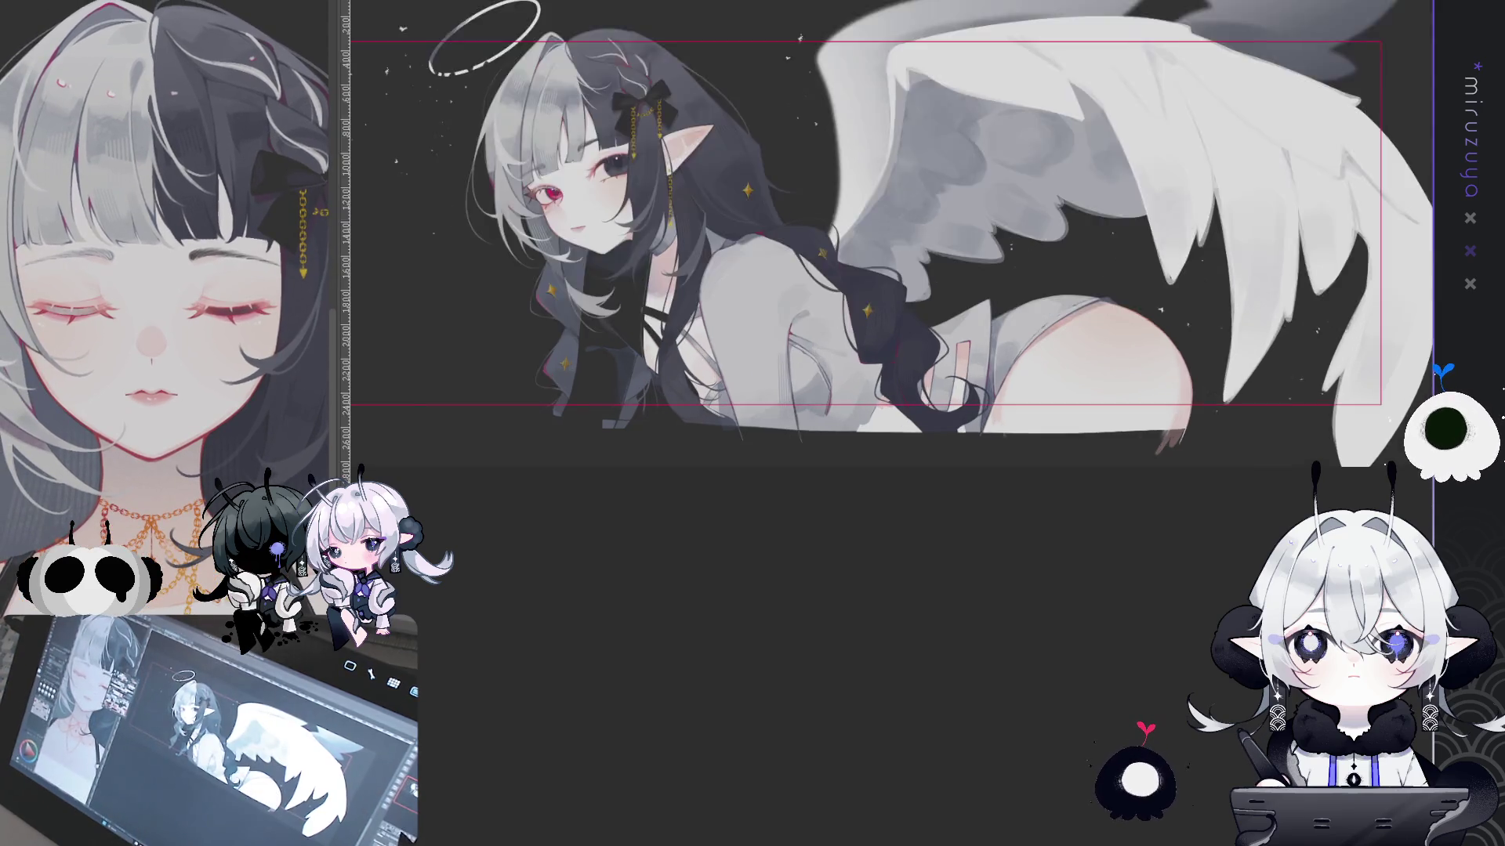
scroll(823, 353, "up", 5)
left_click_drag(823, 294, 1377, 400)
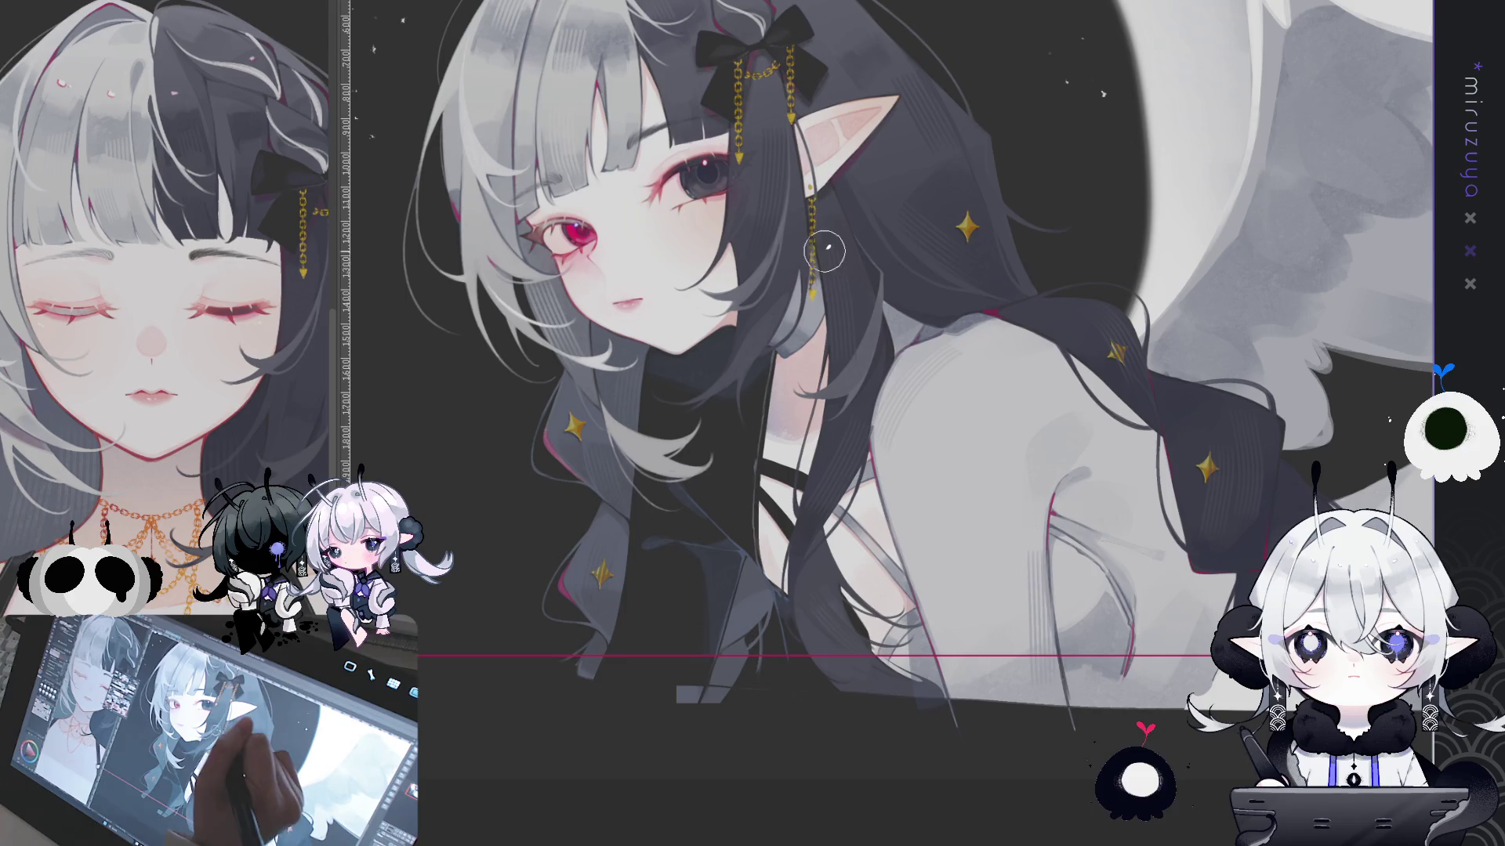
left_click_drag(706, 277, 635, 313)
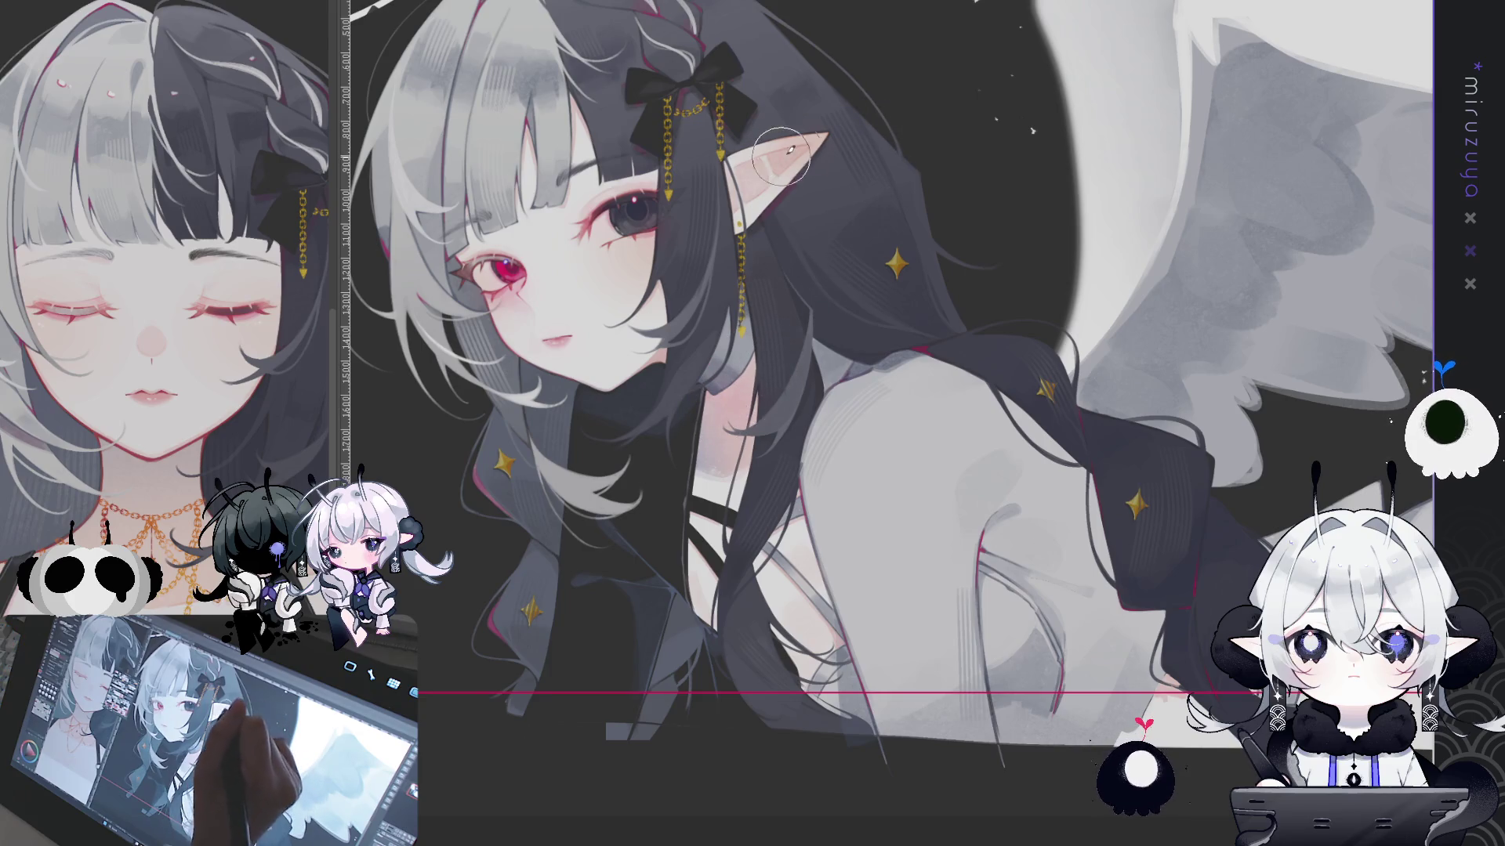
Pan to the hair ribbon, stamp a four-pointed gold sparkle over the splatter, then fit the canvas to window
mouse_move(871, 224)
left_mouse_down()
mouse_move(1013, 235)
mouse_move(635, 94)
left_mouse_up()
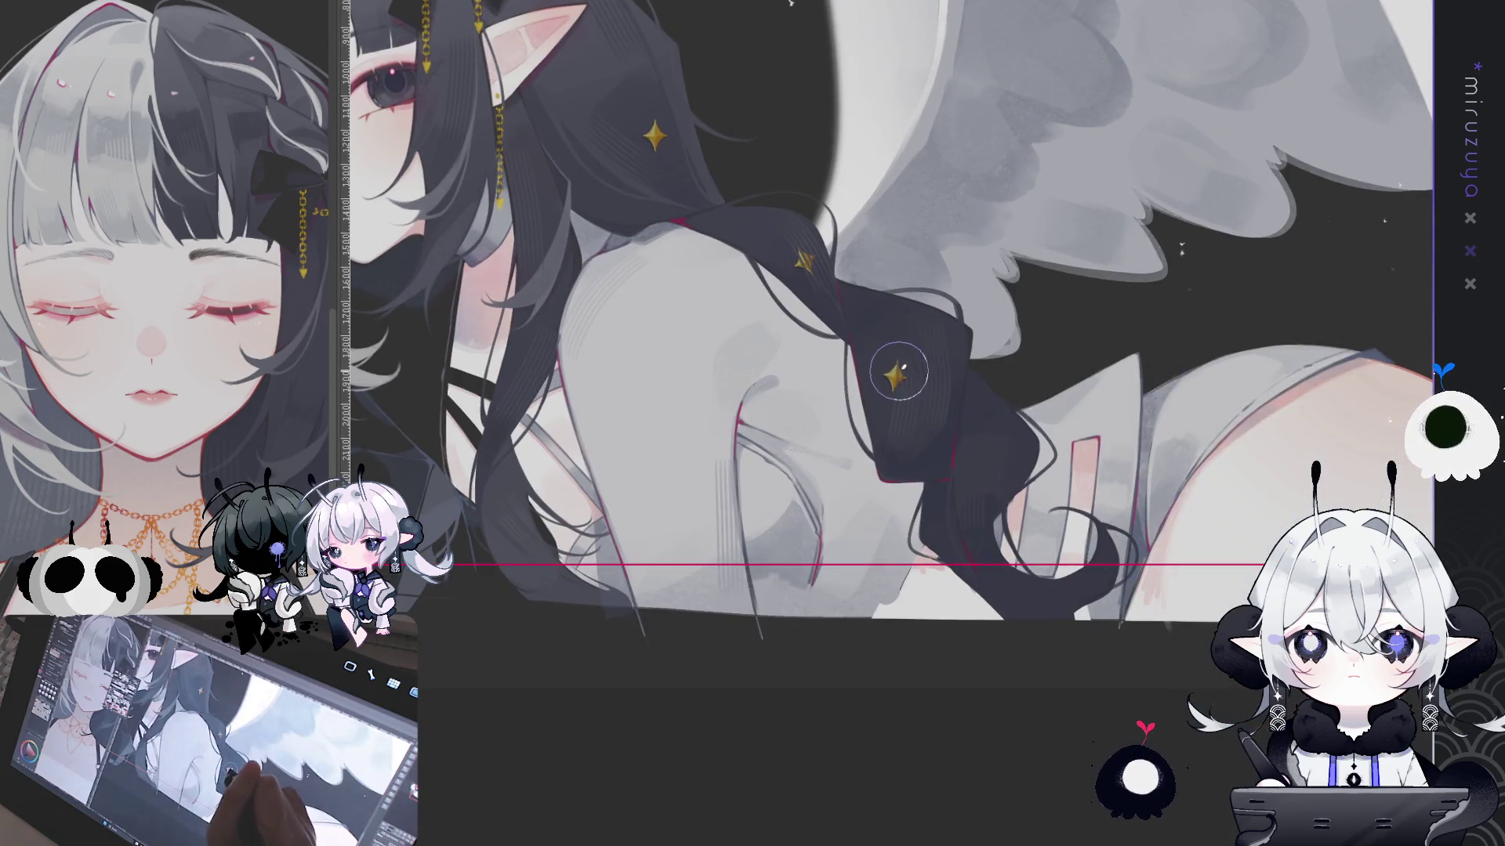
left_click_drag(886, 254, 944, 279)
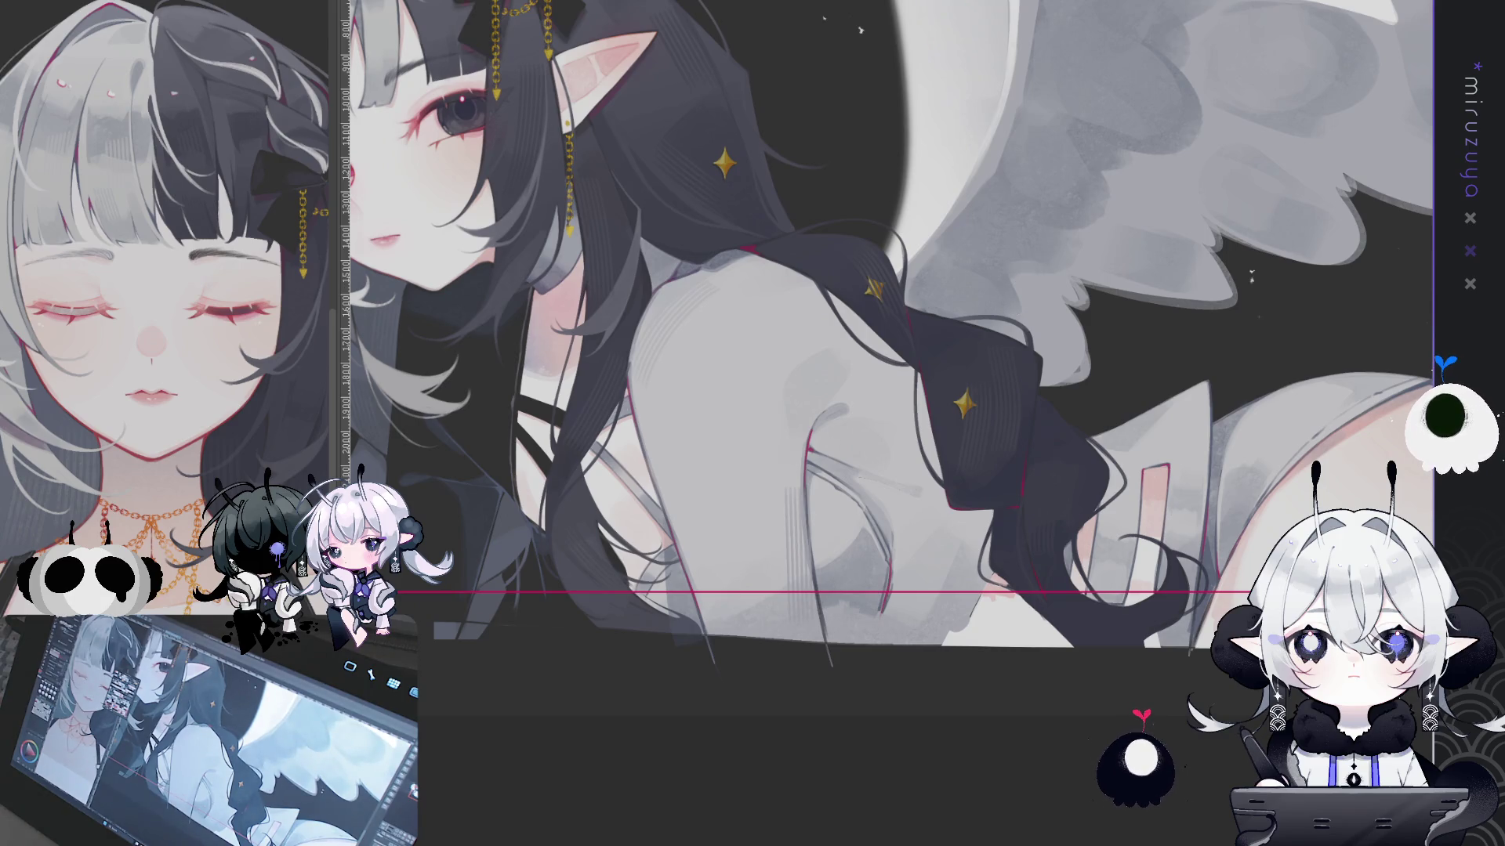
left_click_drag(1080, 507, 719, 464)
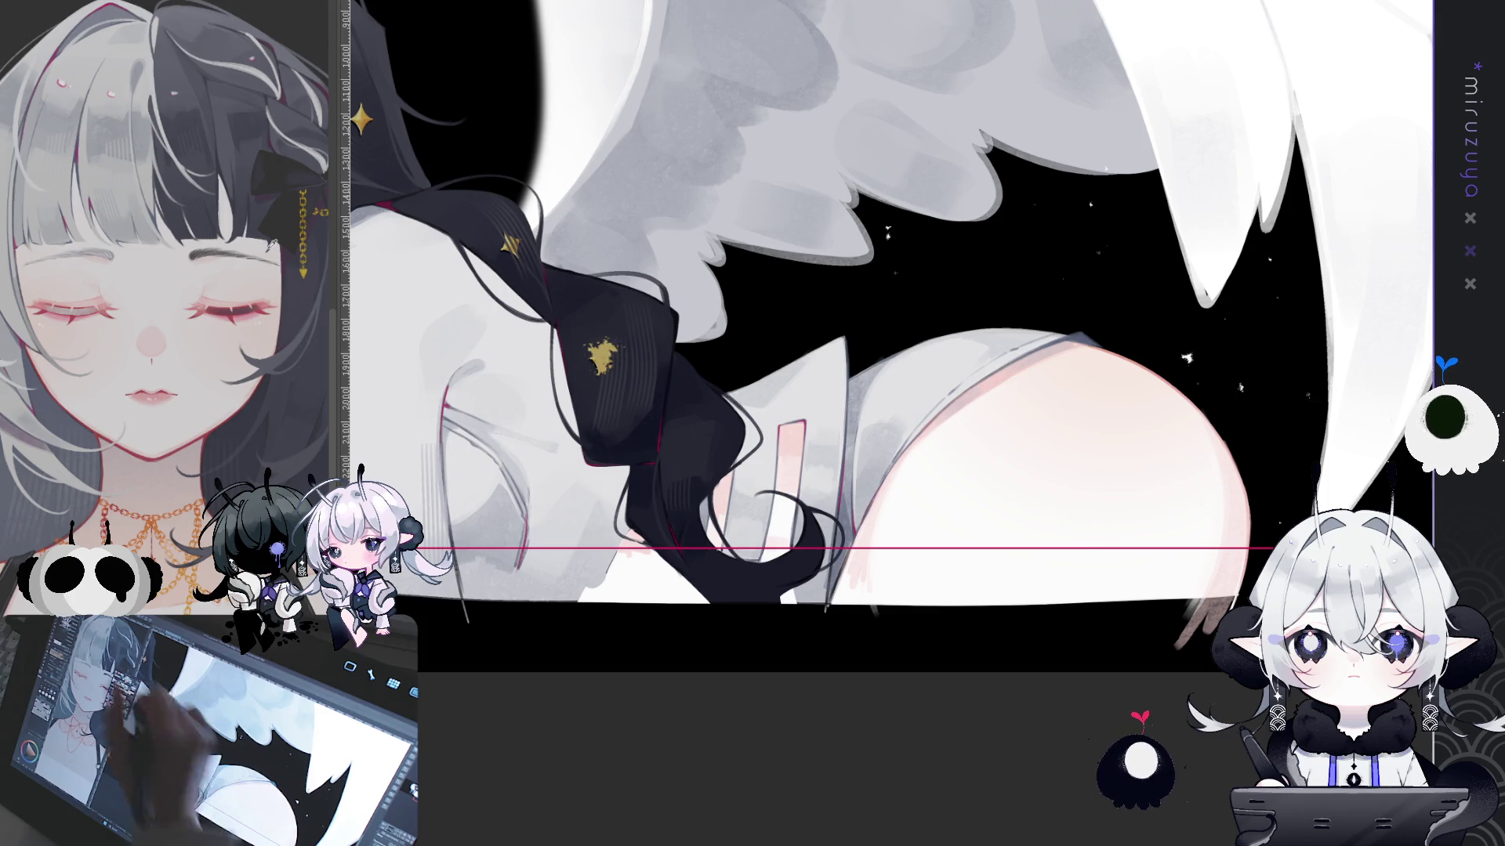
left_click(599, 359)
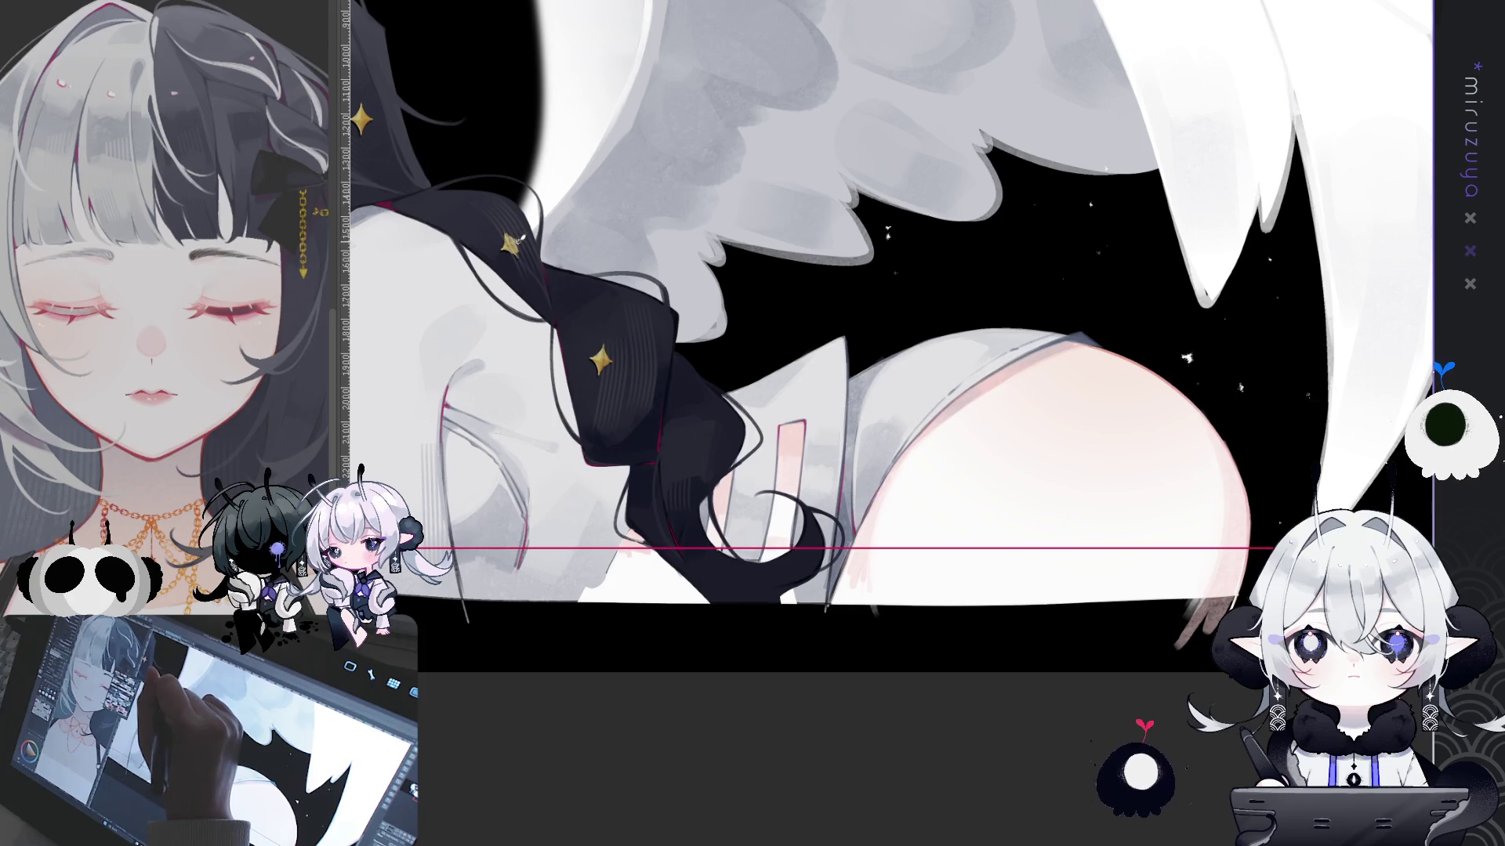
scroll(881, 399, "up", 3)
scroll(882, 400, "up", 3)
scroll(881, 400, "up", 3)
scroll(883, 400, "up", 3)
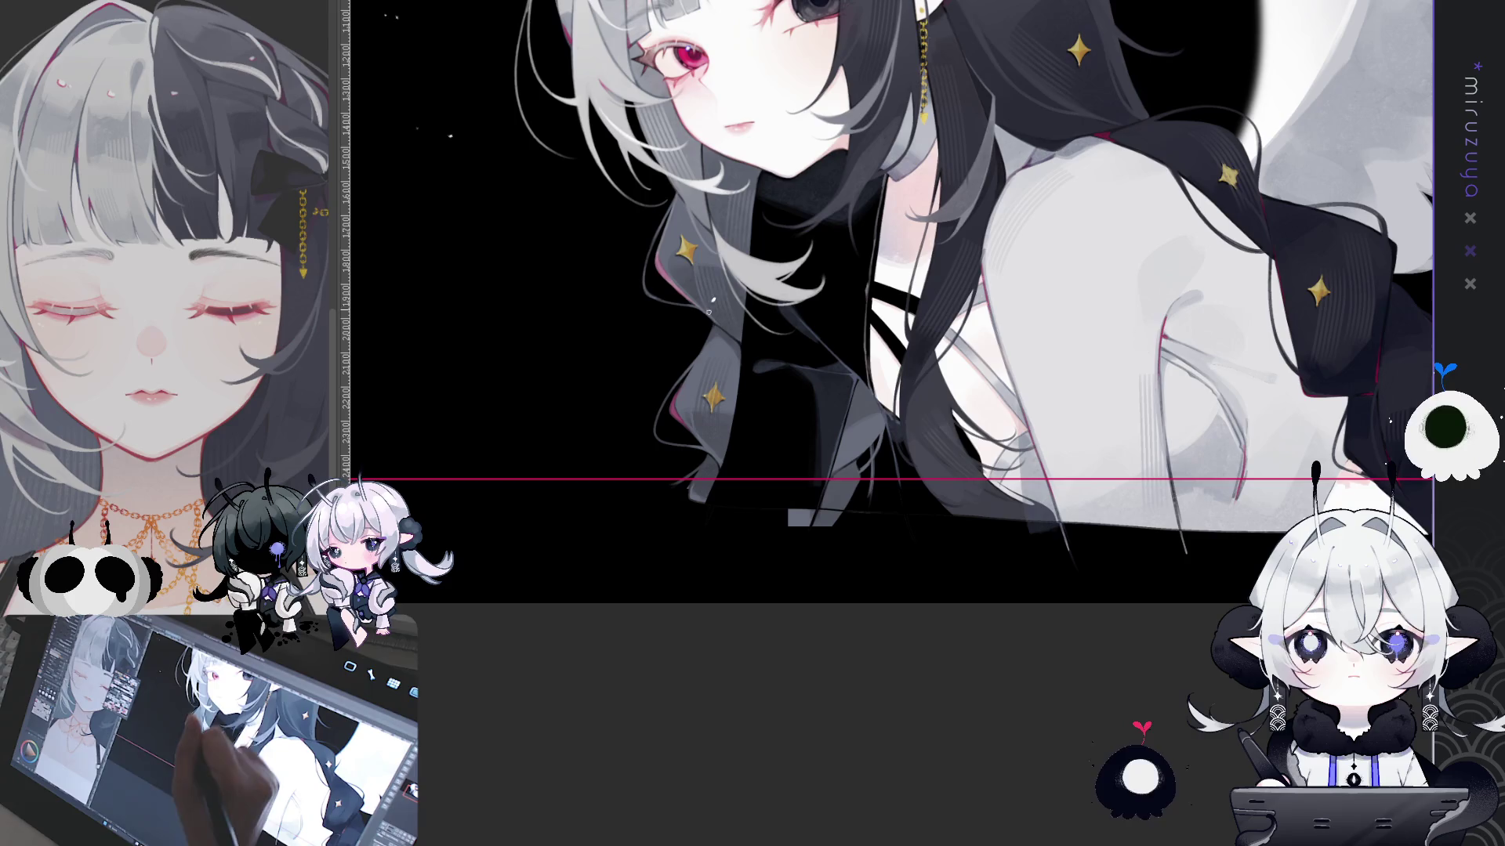
key("ctrl+0")
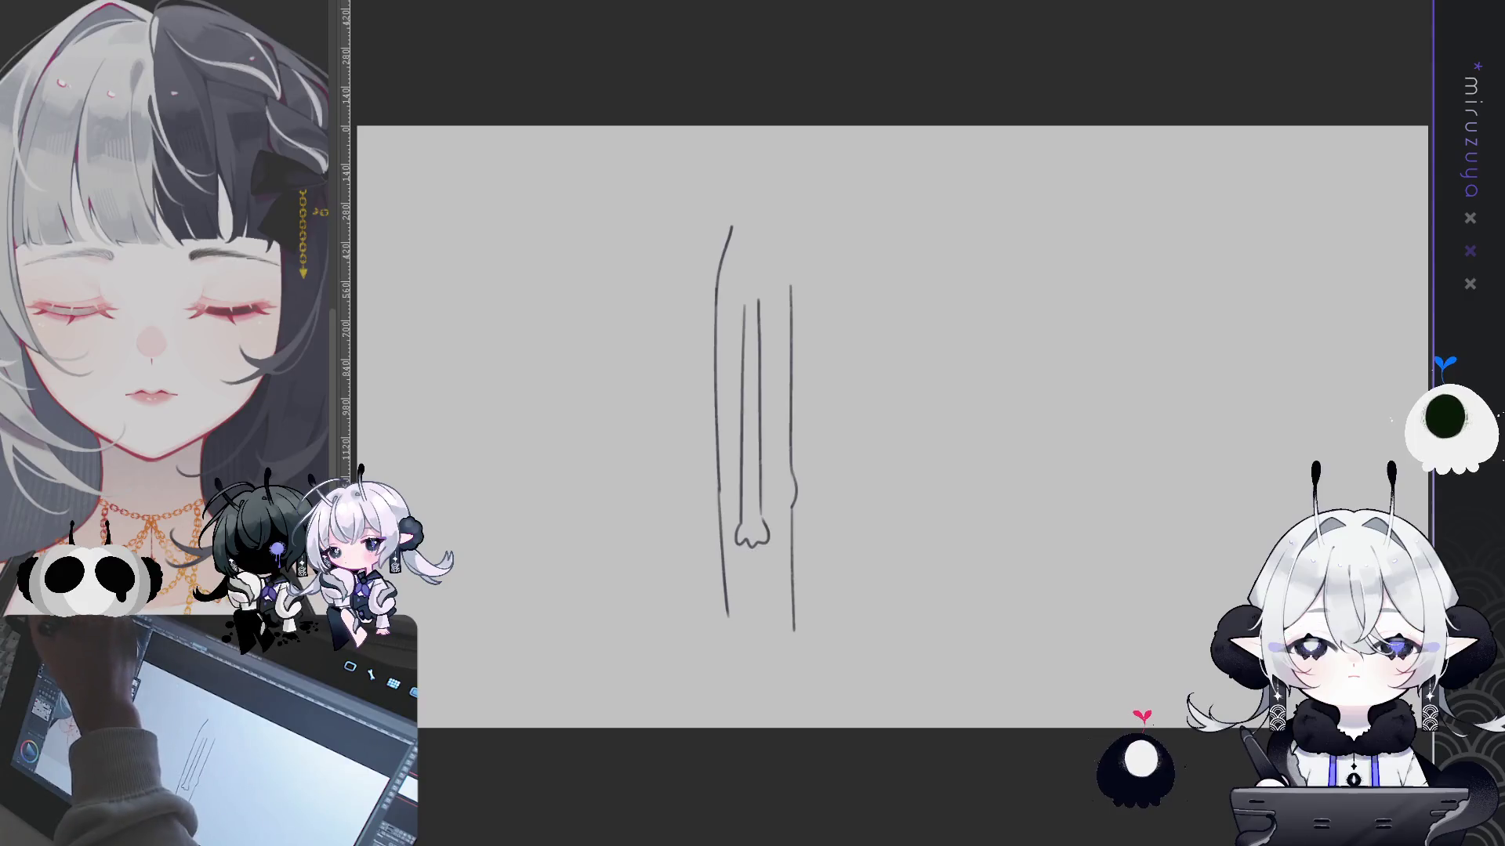
Sketch a simple leg, a curved head outline and a nose stroke, then centre the boy sketch sheet
mouse_move(774, 227)
left_mouse_down()
mouse_move(789, 278)
mouse_move(732, 215)
left_mouse_up()
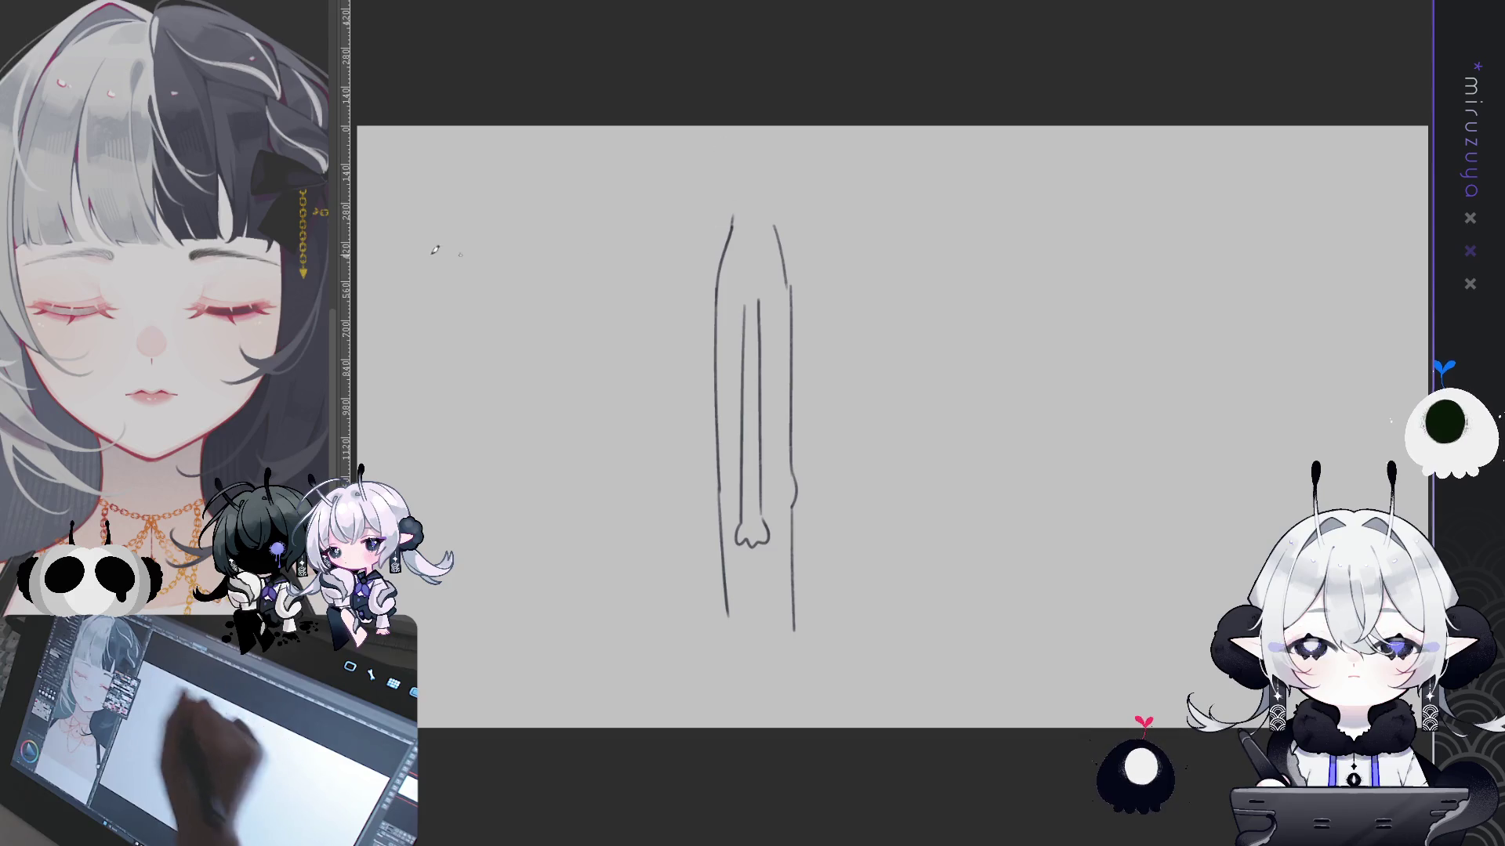
left_click_drag(853, 322, 837, 385)
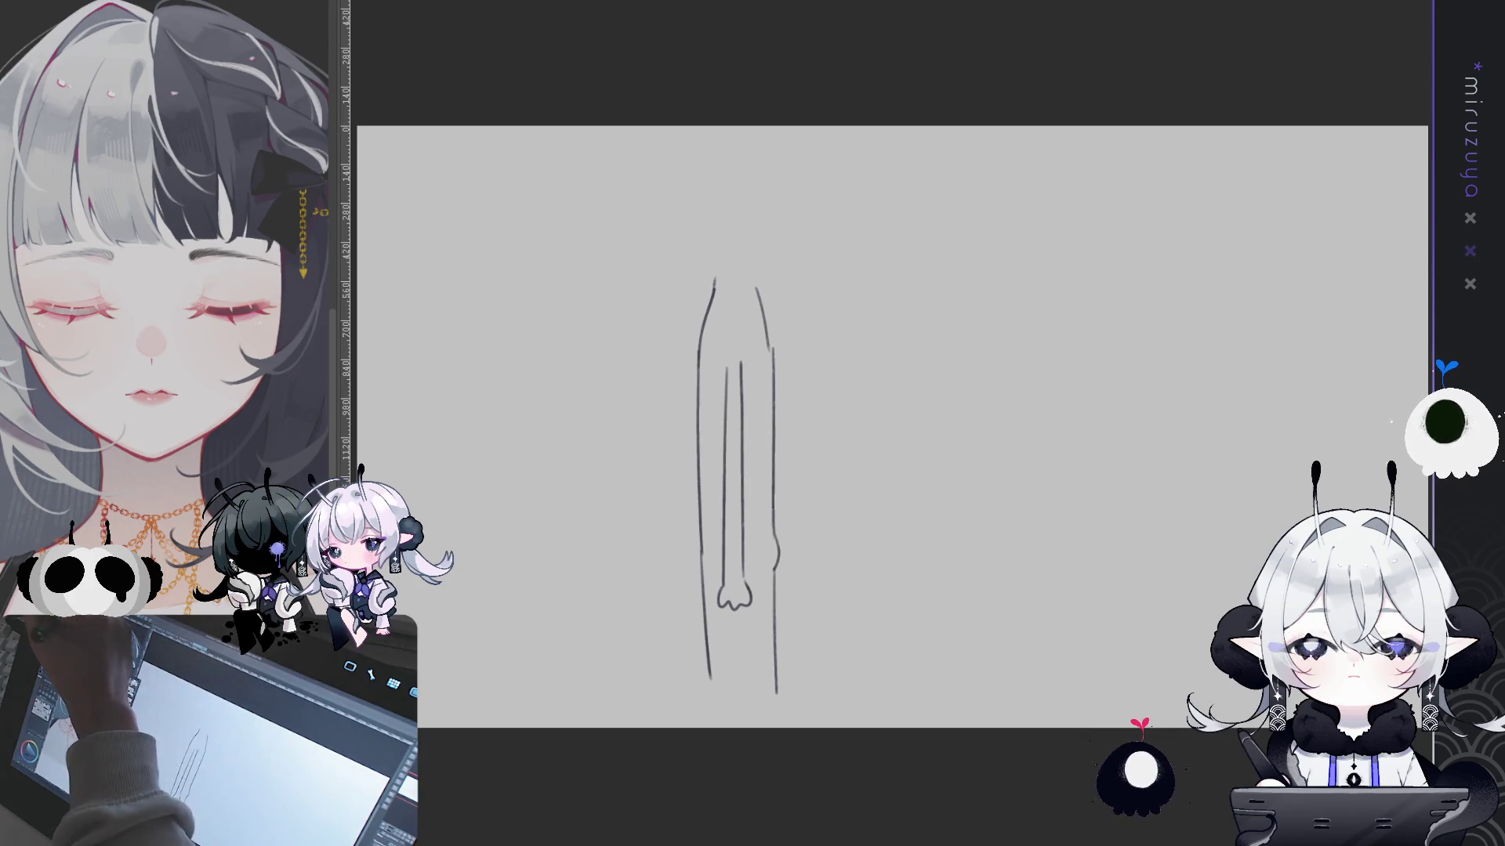
left_click_drag(713, 279, 790, 174)
mouse_move(698, 223)
left_mouse_down()
mouse_move(709, 244)
mouse_move(718, 185)
left_mouse_up()
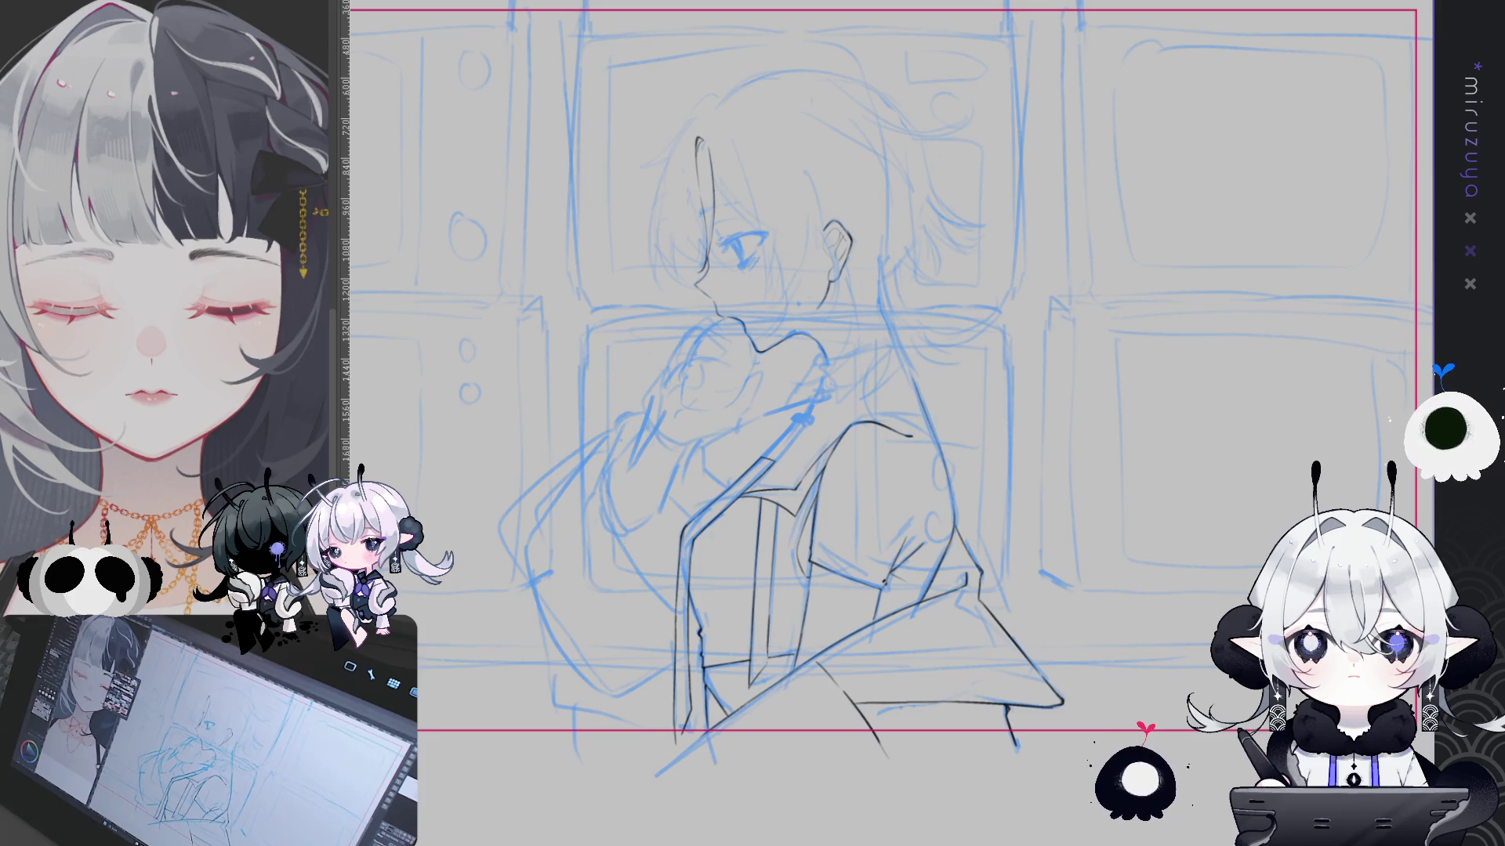
key("ctrl+0")
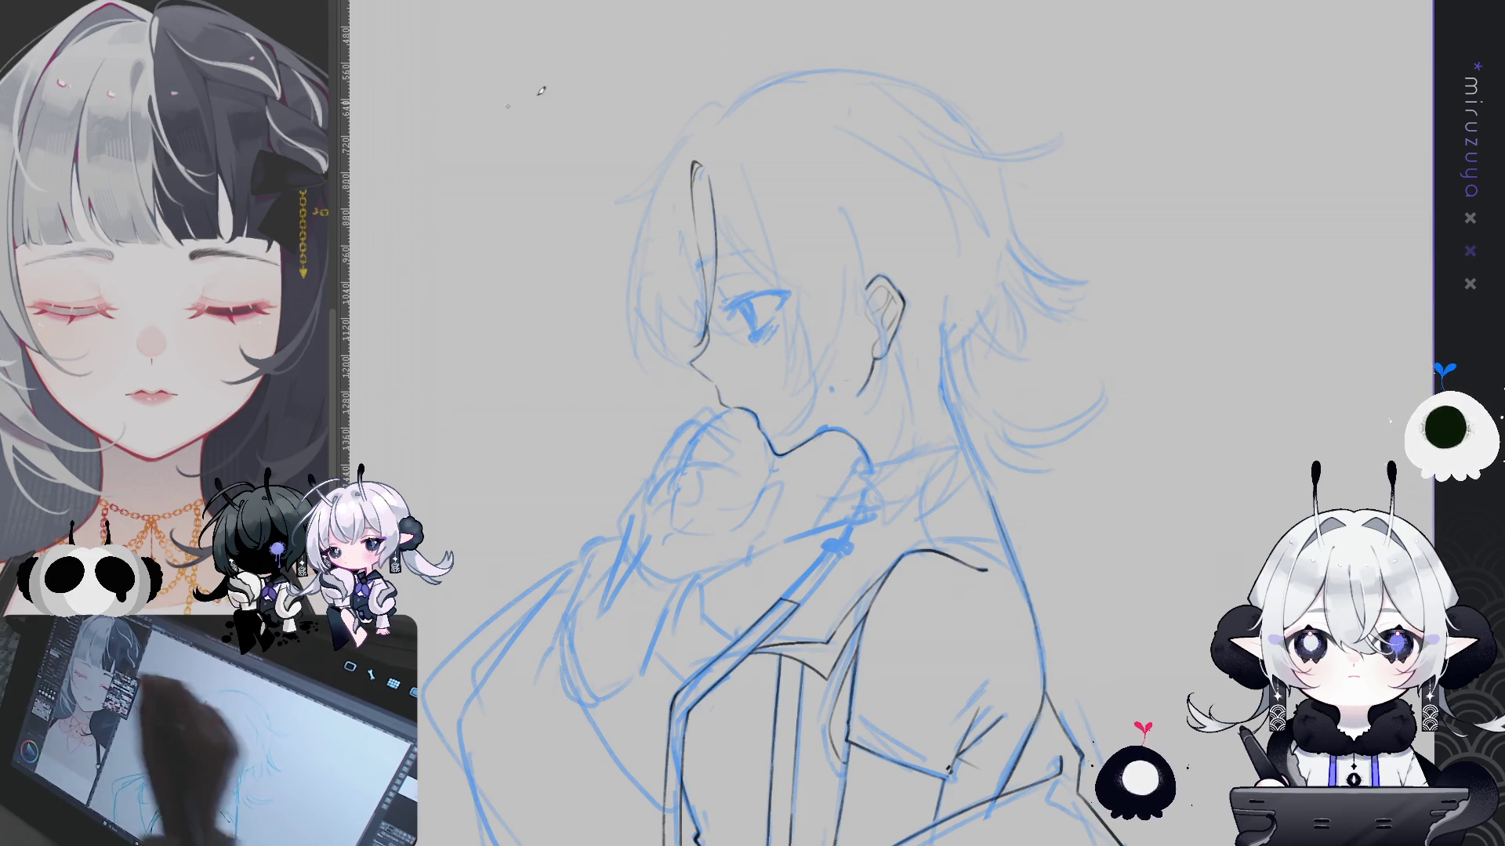
Ink the left edge of the boy's hair and several thin hair strands over the blue rough
left_click_drag(726, 150, 670, 221)
left_click_drag(719, 153, 673, 383)
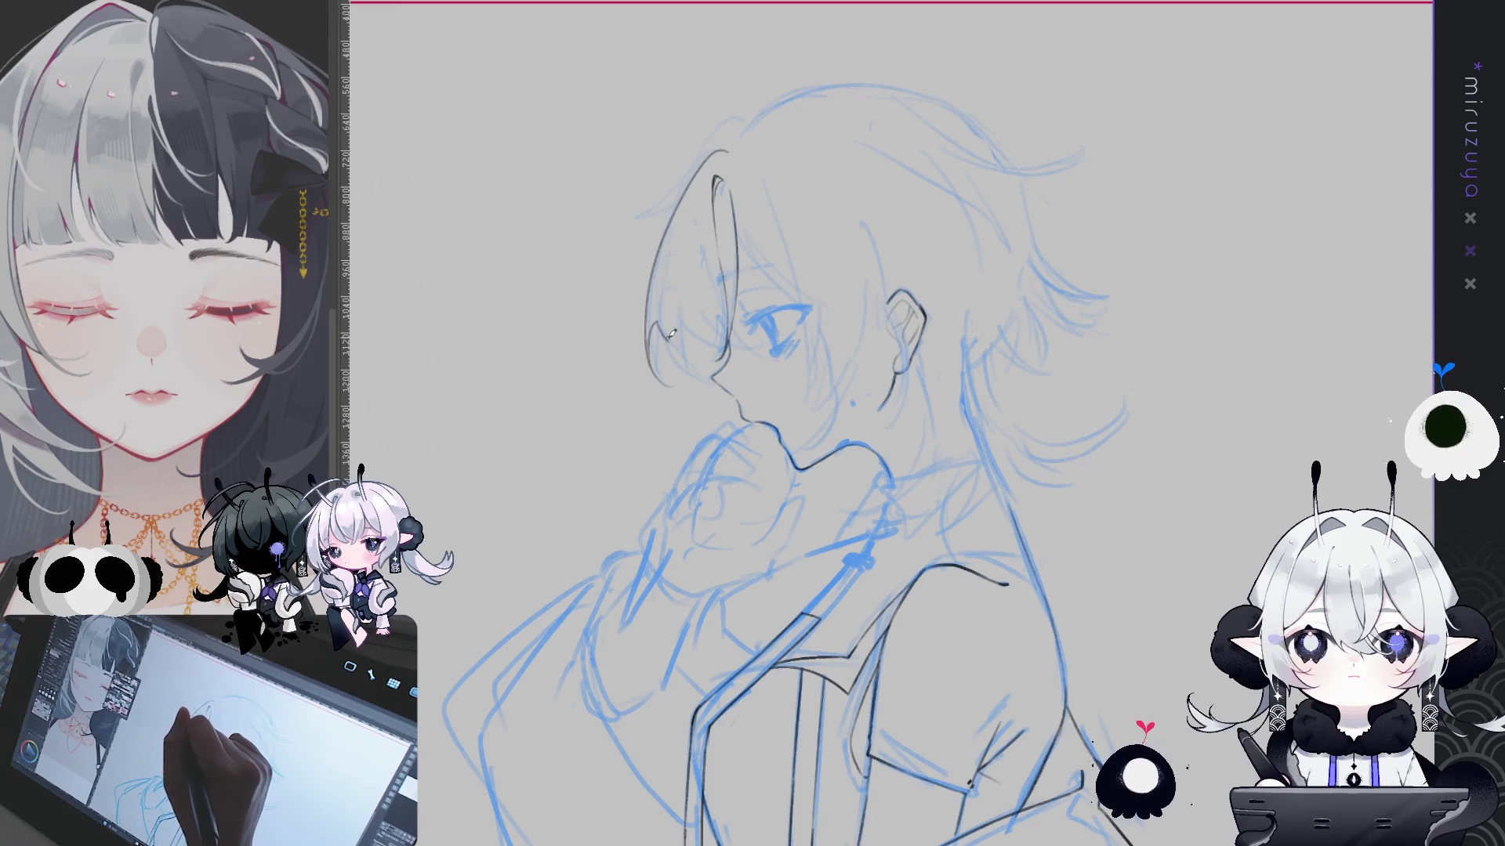
left_click_drag(686, 317, 681, 376)
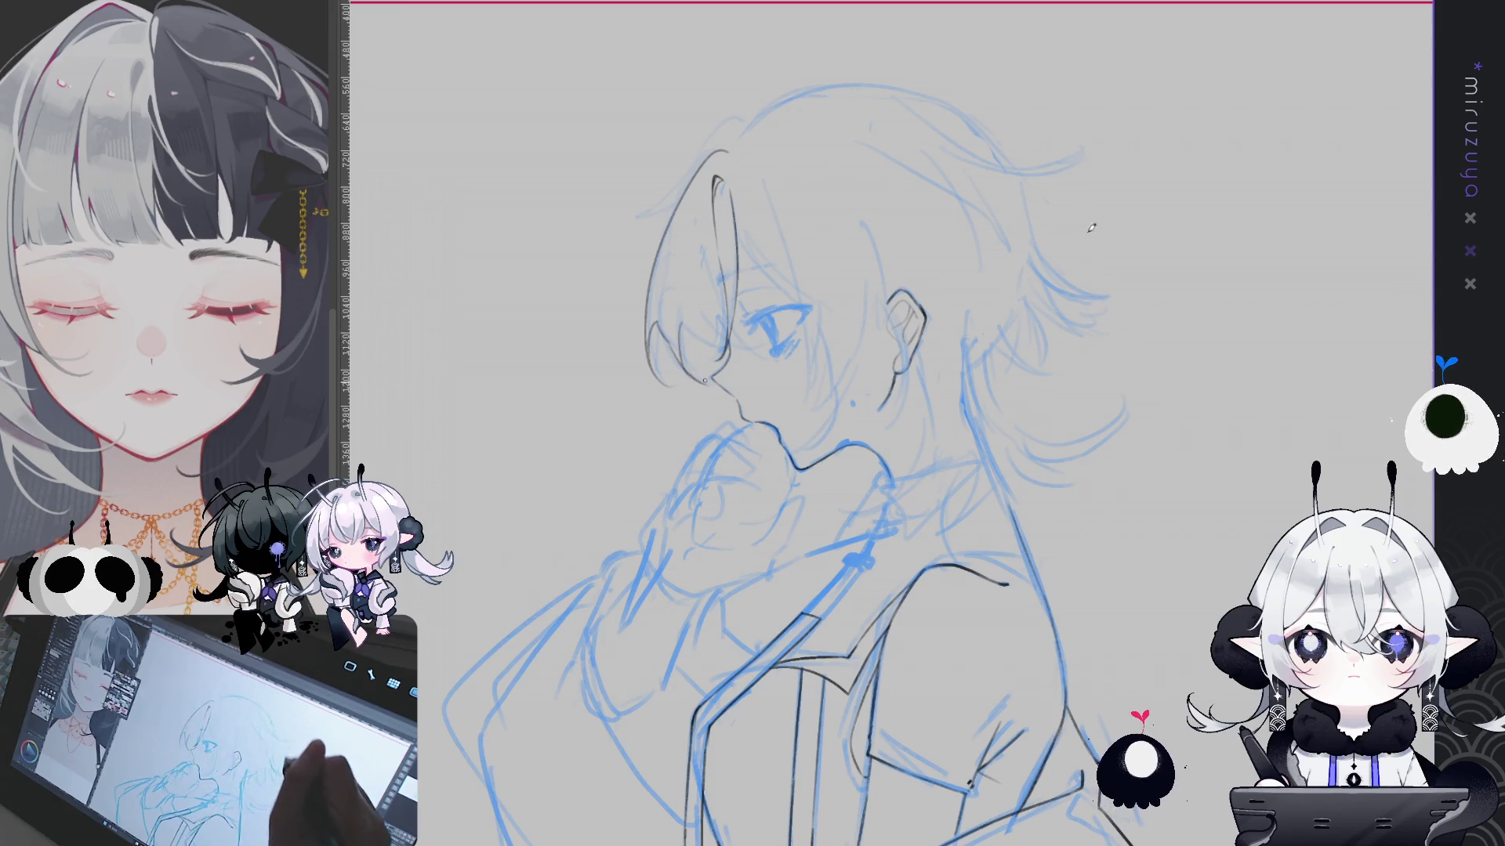
left_click_drag(710, 191, 718, 272)
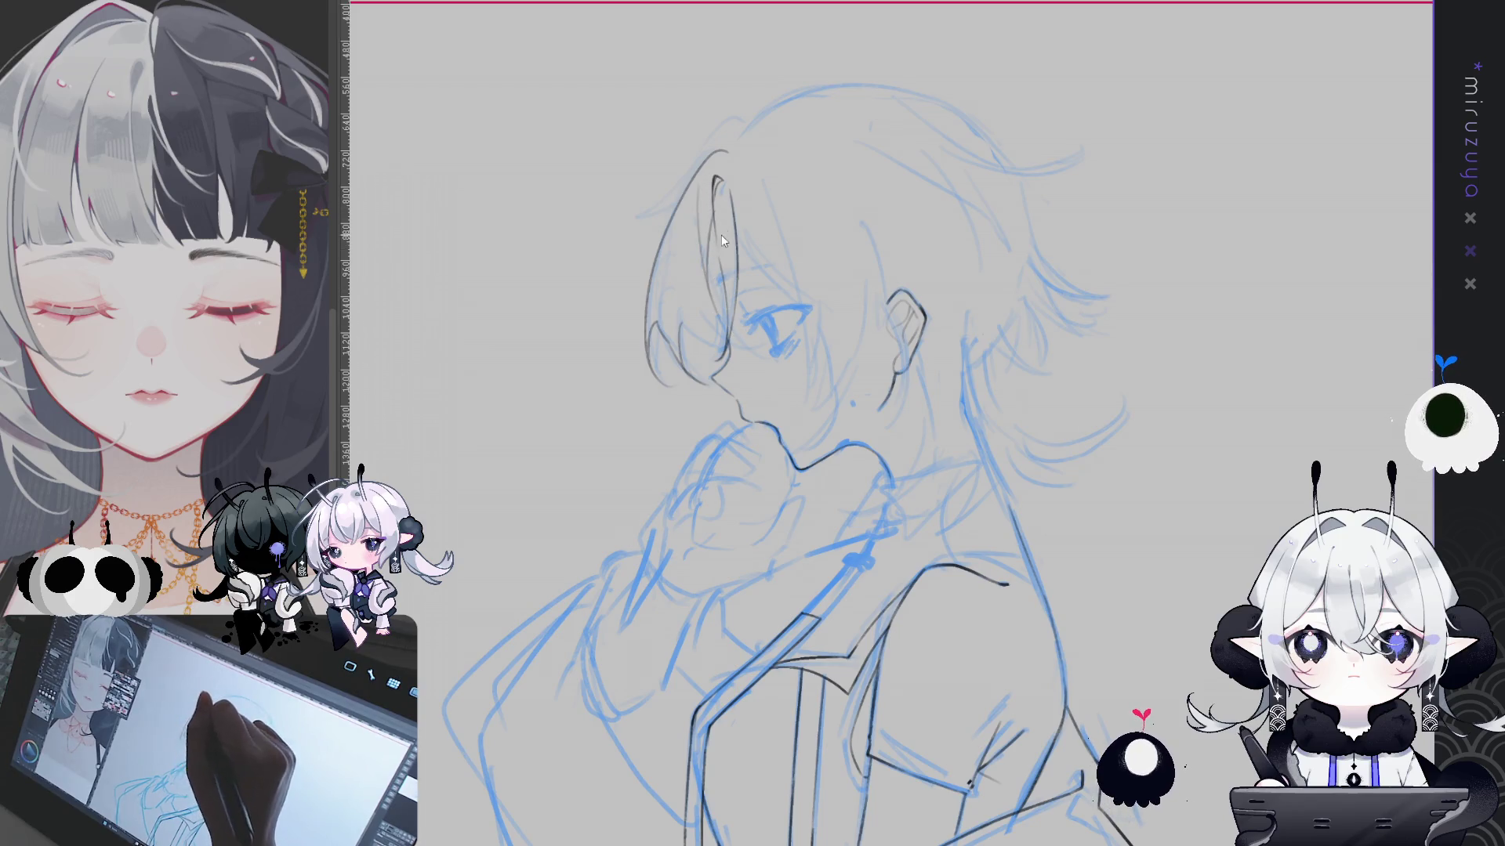
left_click_drag(706, 218, 717, 309)
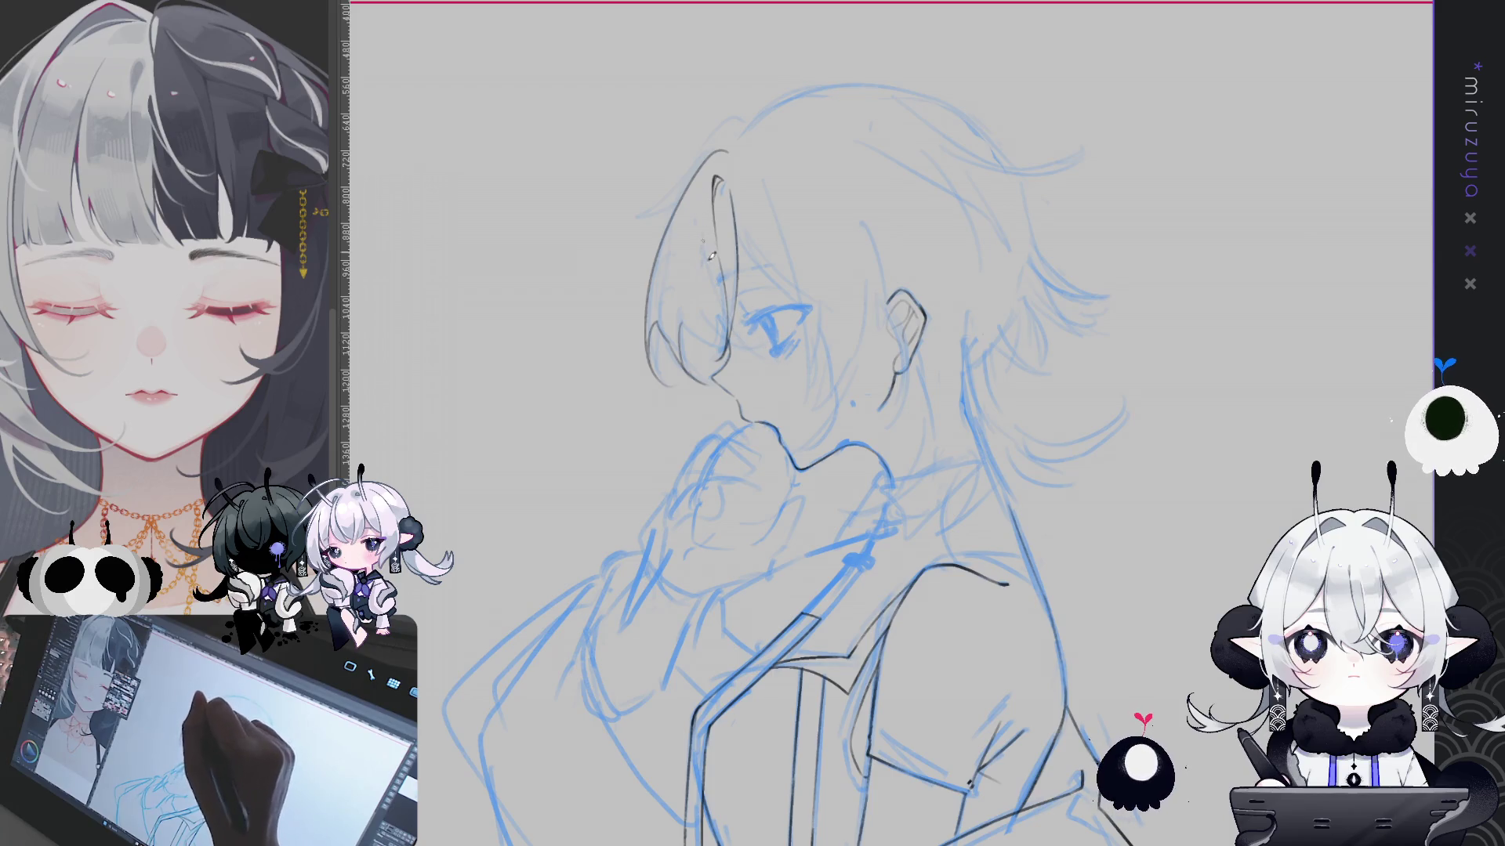
left_click_drag(778, 288, 868, 229)
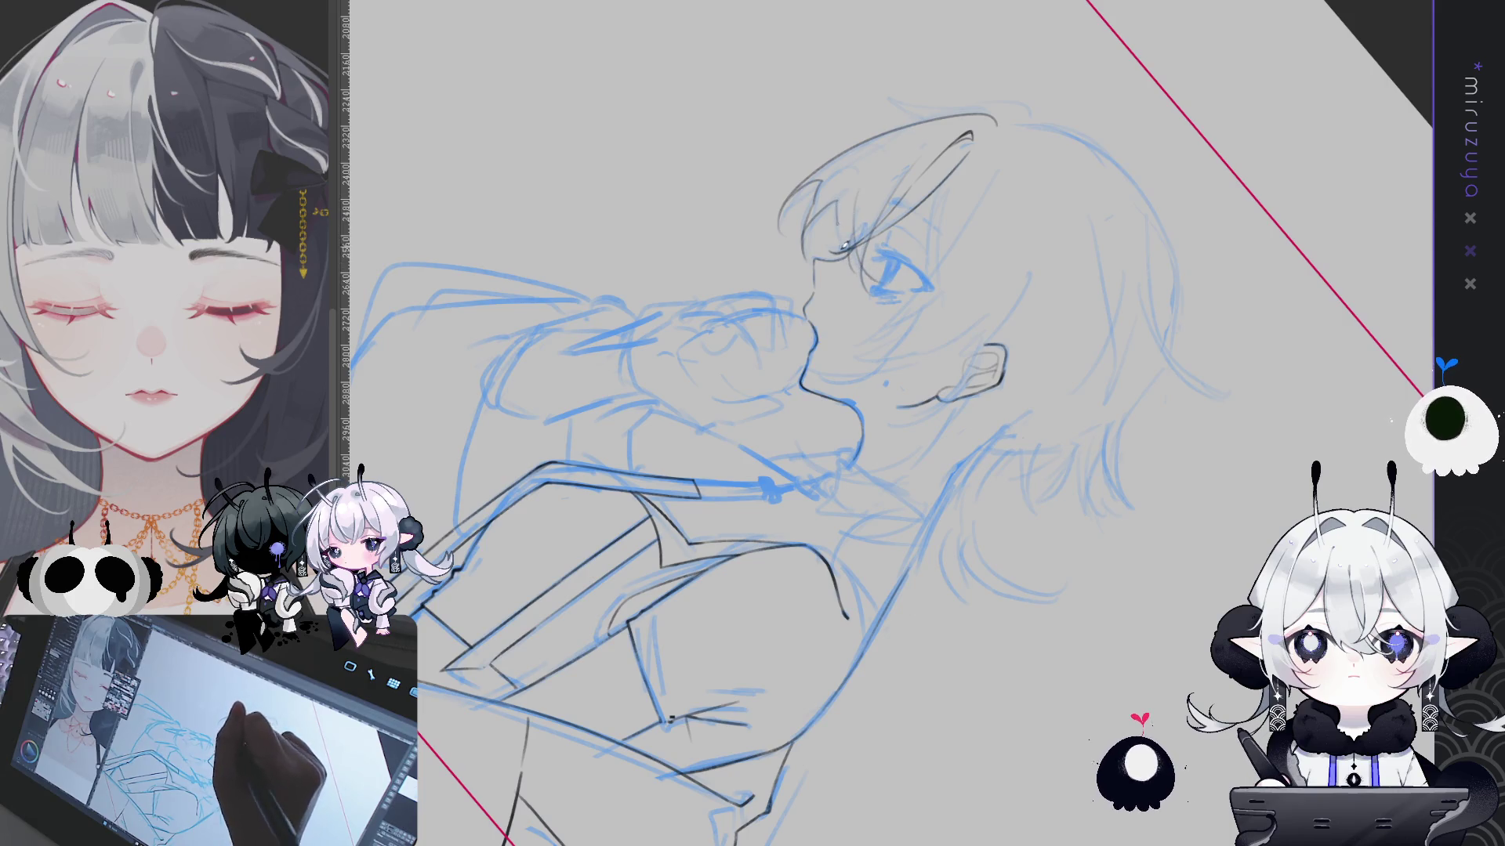
key("ctrl+0")
left_click_drag(958, 566, 704, 286)
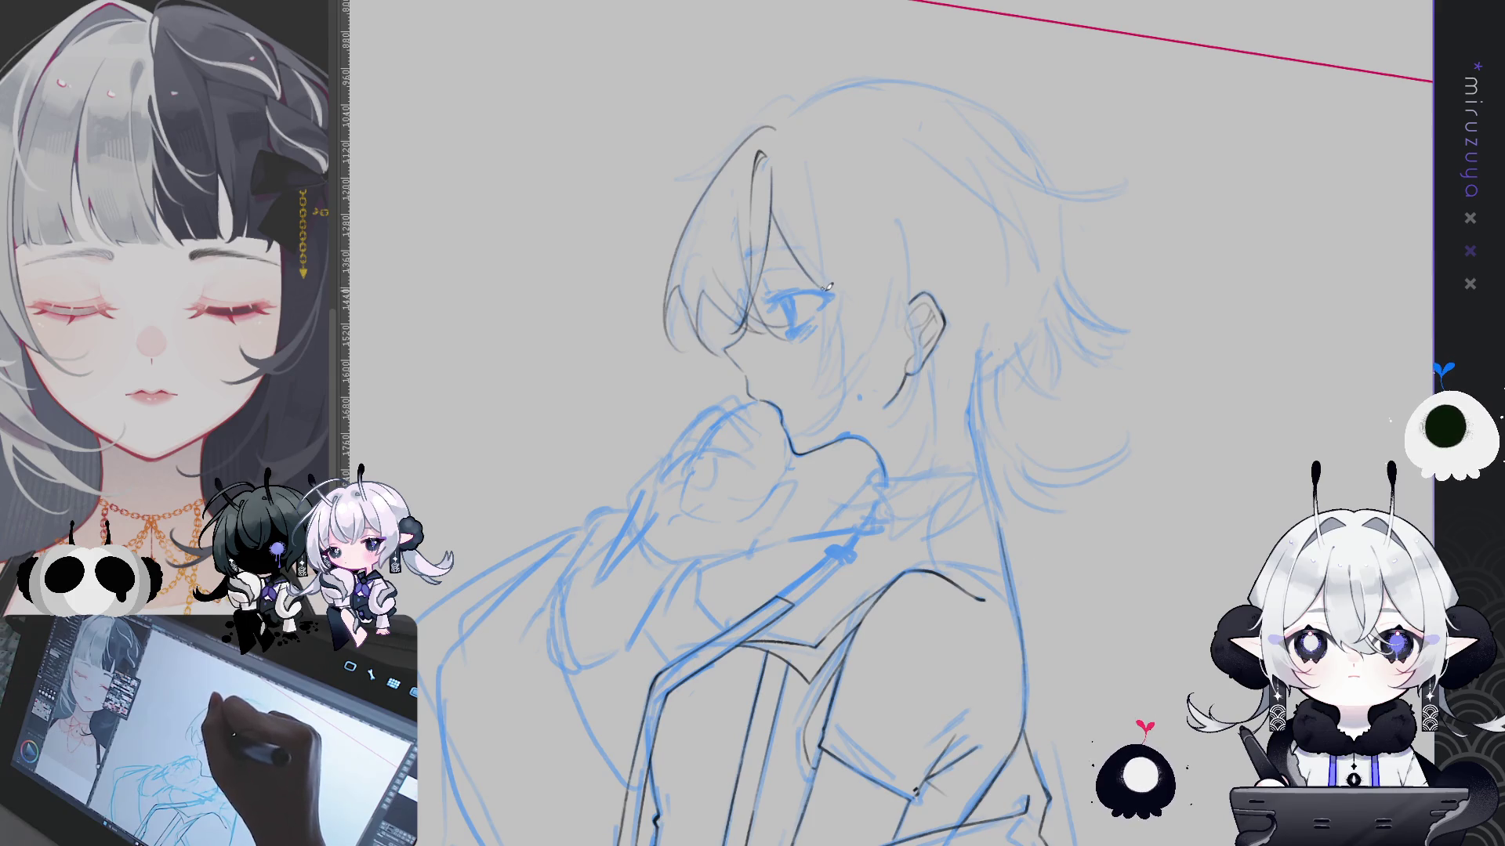
mouse_move(776, 214)
left_mouse_down()
mouse_move(1123, 451)
mouse_move(796, 127)
left_mouse_up()
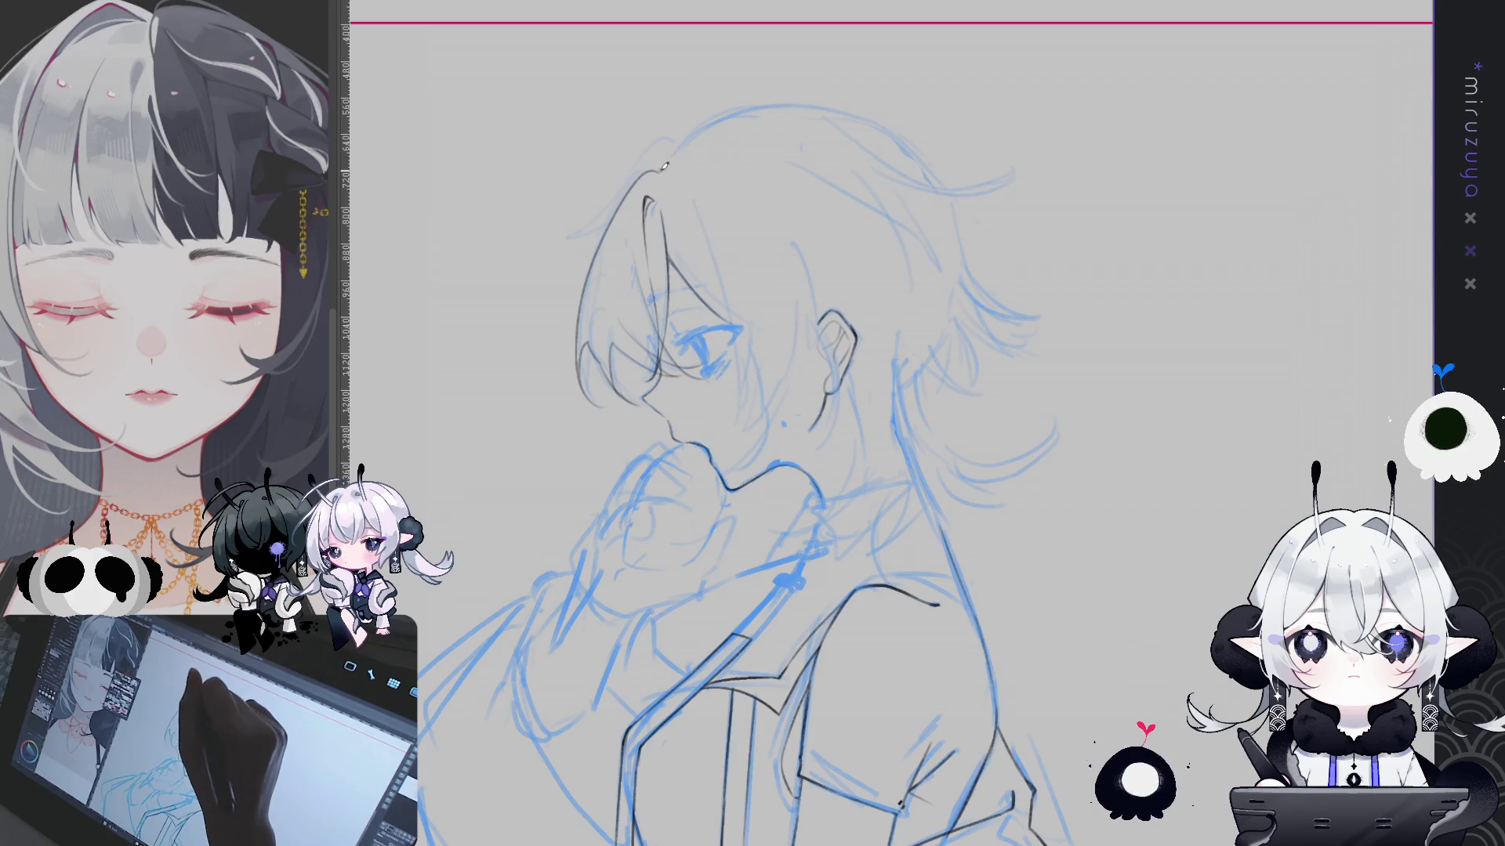
Ink the outline along the top of the head, redoing it until it reaches the back cleanly
left_click_drag(661, 170, 799, 104)
key("ctrl+z")
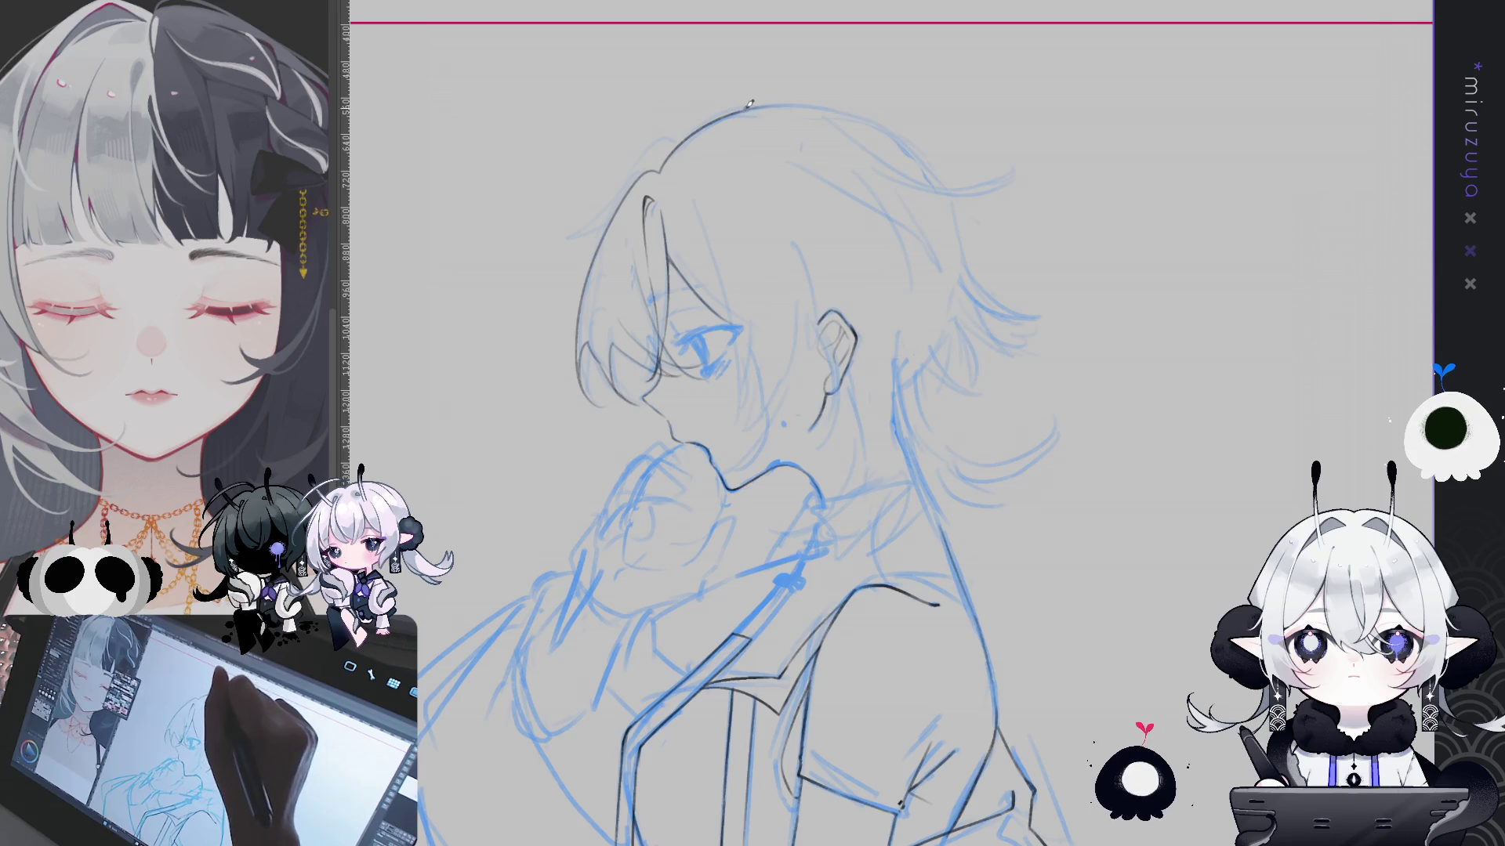
left_click_drag(755, 106, 938, 180)
key("ctrl+z")
mouse_move(759, 106)
left_mouse_down()
mouse_move(971, 189)
mouse_move(1127, 71)
left_mouse_up()
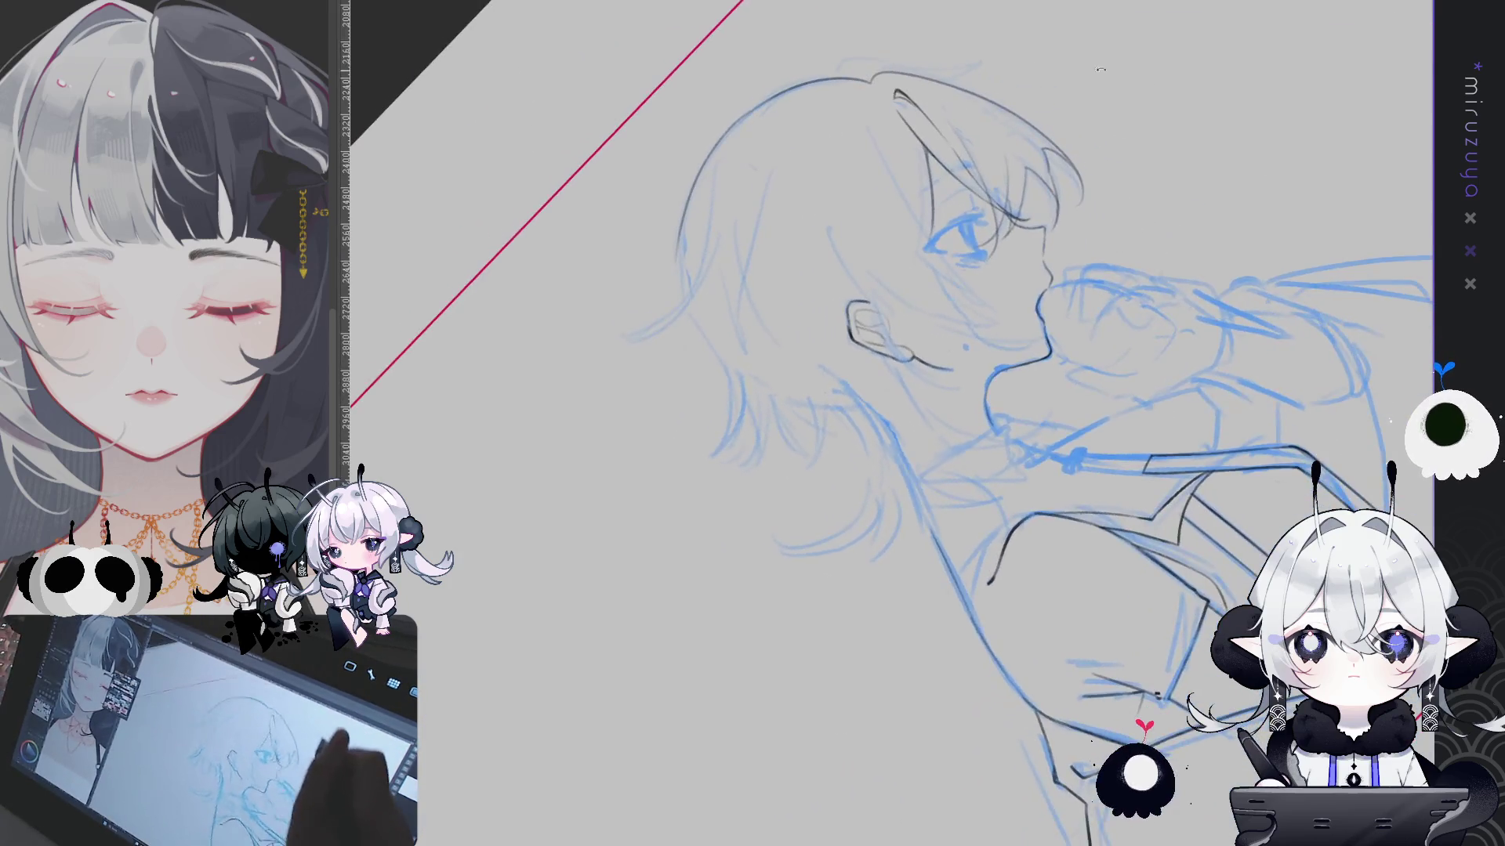
Ink the back outline of the head, redrawing it, then mirror and turn the view to check proportions
left_click_drag(706, 175, 685, 241)
key("ctrl+z")
left_click_drag(740, 139, 689, 223)
key("ctrl+z")
left_click_drag(707, 330, 741, 391)
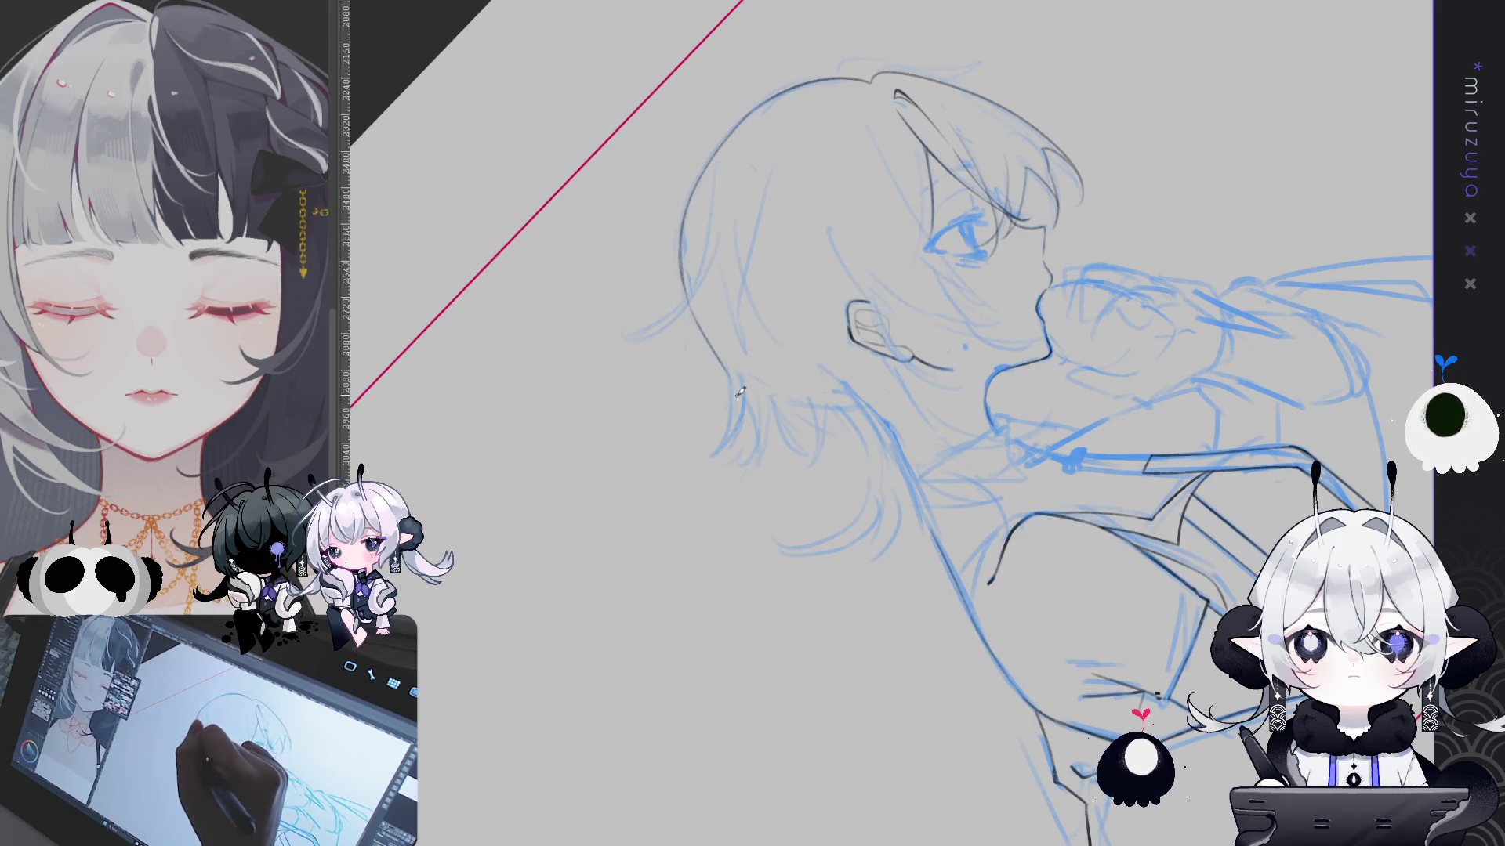
key("h")
left_click_drag(985, 224, 1160, 417)
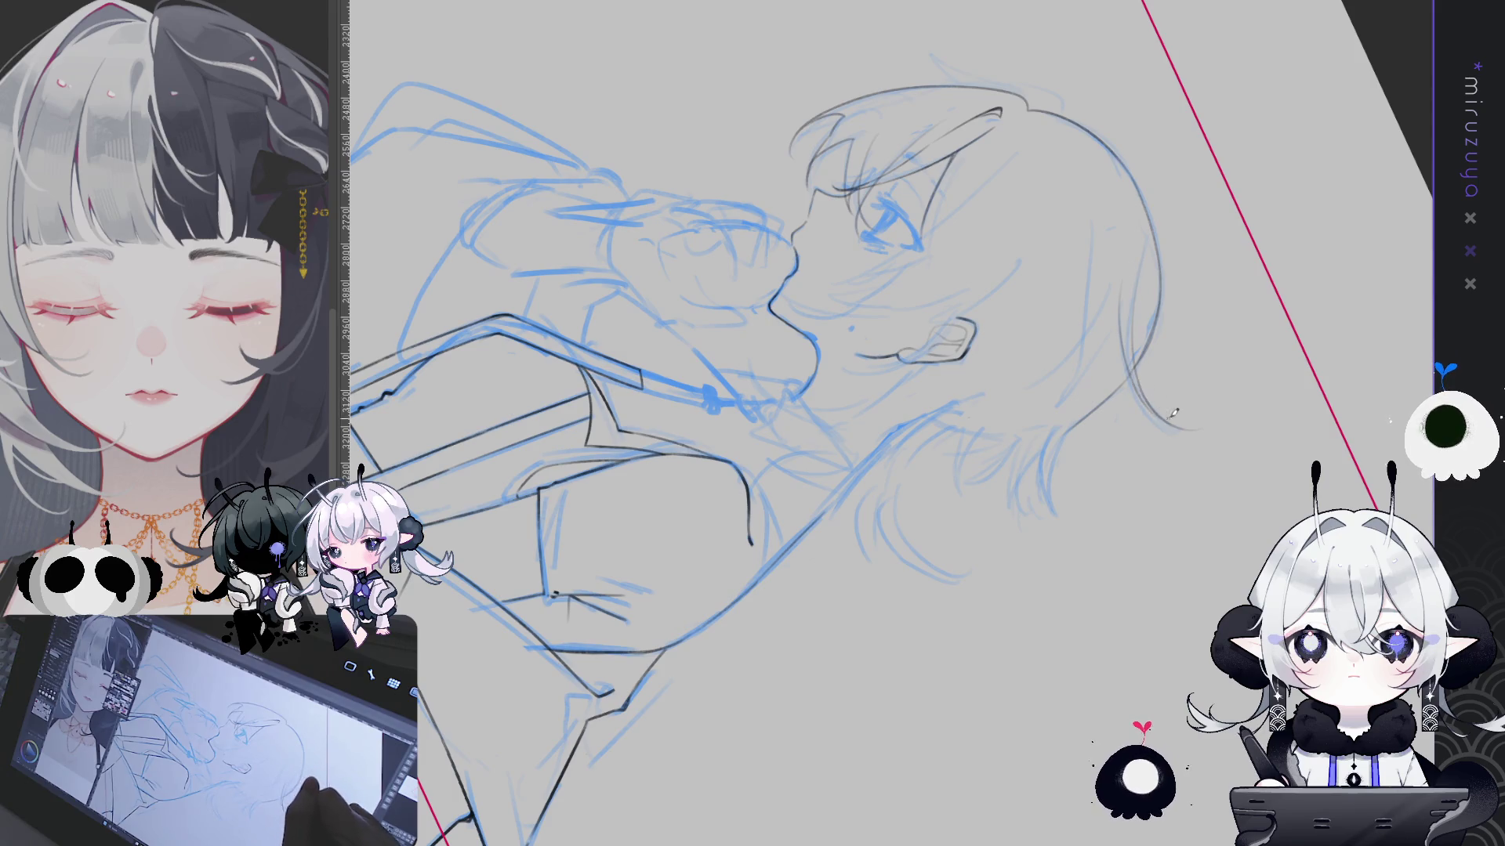
left_click_drag(951, 589, 1008, 200)
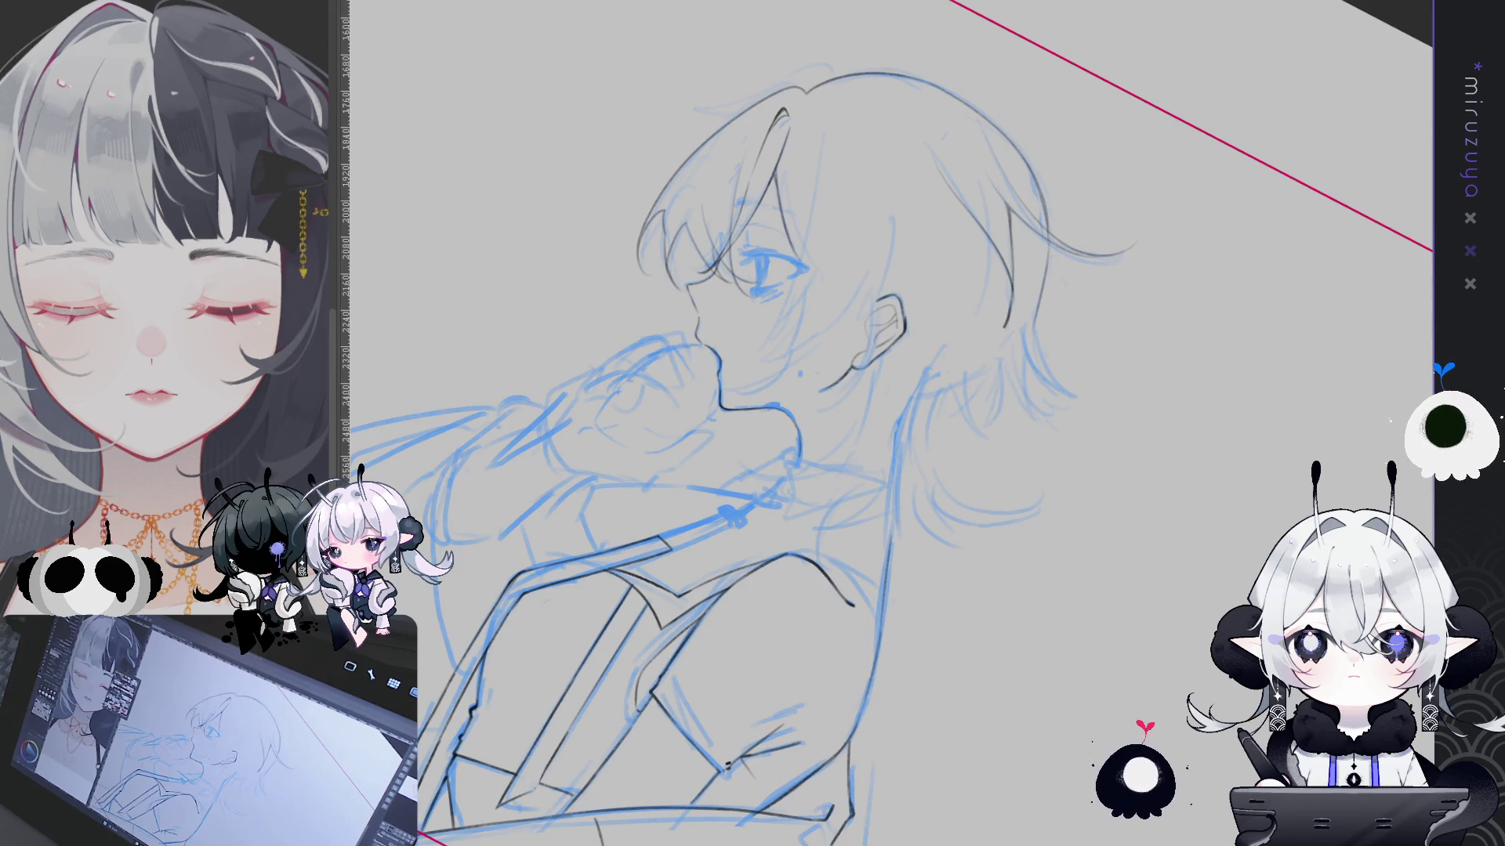
key("Escape")
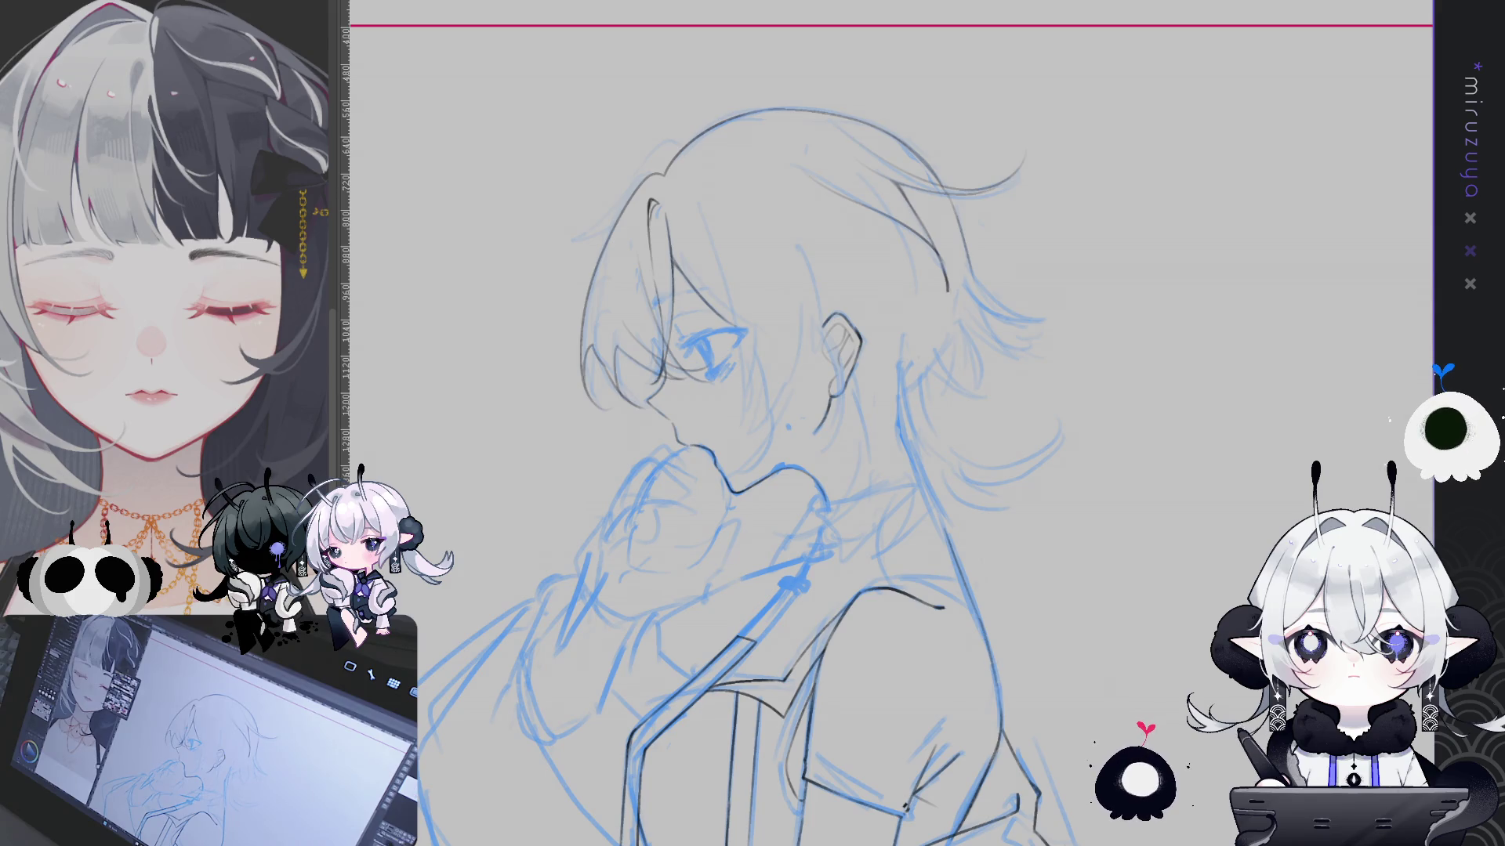
scroll(922, 79, "up", 3)
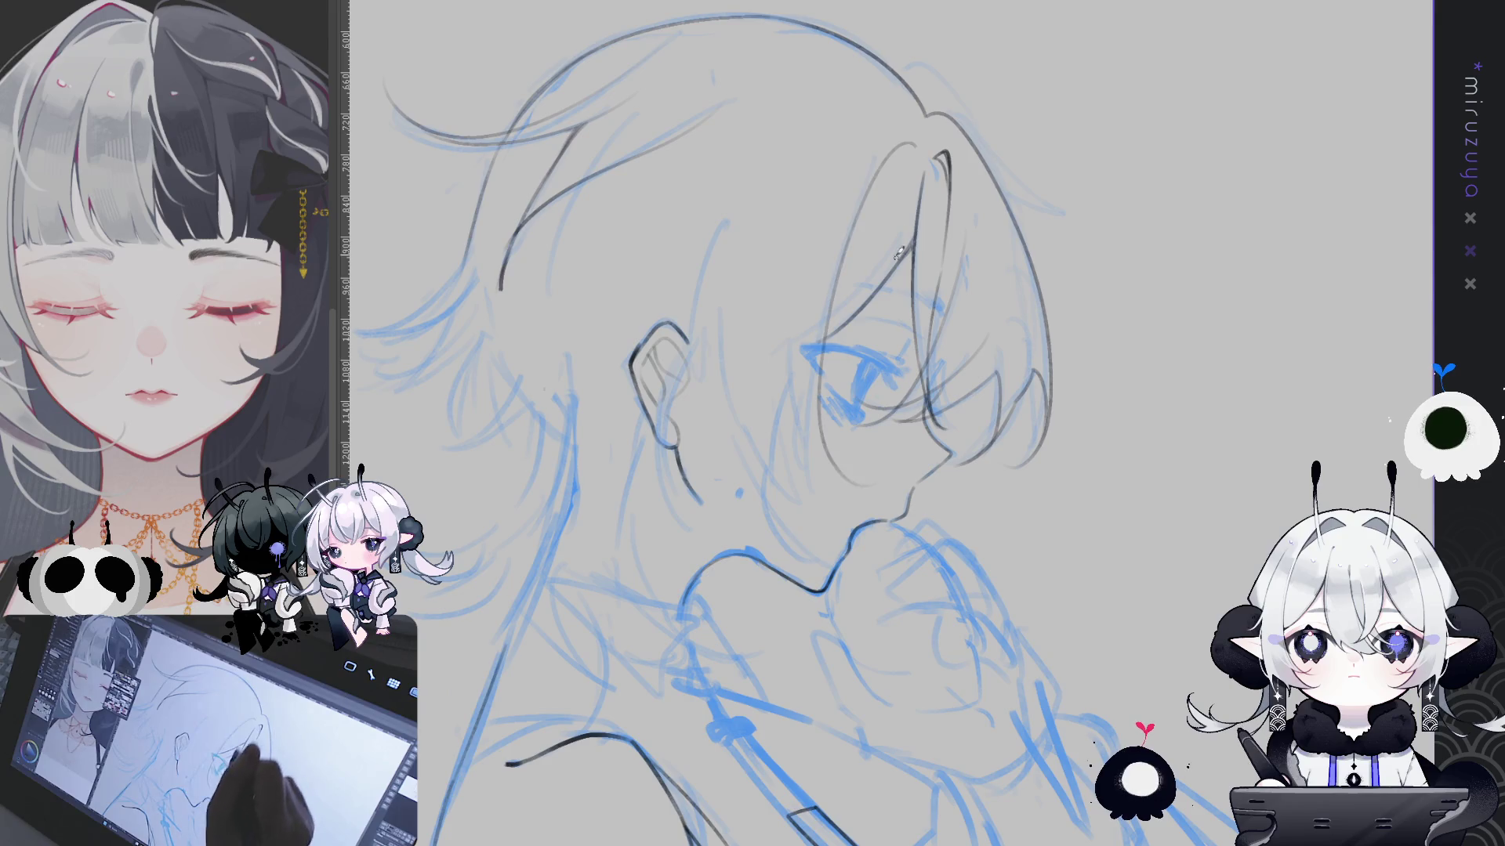
Ink the hair strands falling down beside the face
mouse_move(920, 145)
left_mouse_down()
mouse_move(867, 189)
mouse_move(809, 468)
left_mouse_up()
left_click_drag(811, 320, 793, 462)
mouse_move(830, 355)
left_mouse_down()
mouse_move(823, 471)
mouse_move(836, 383)
left_mouse_up()
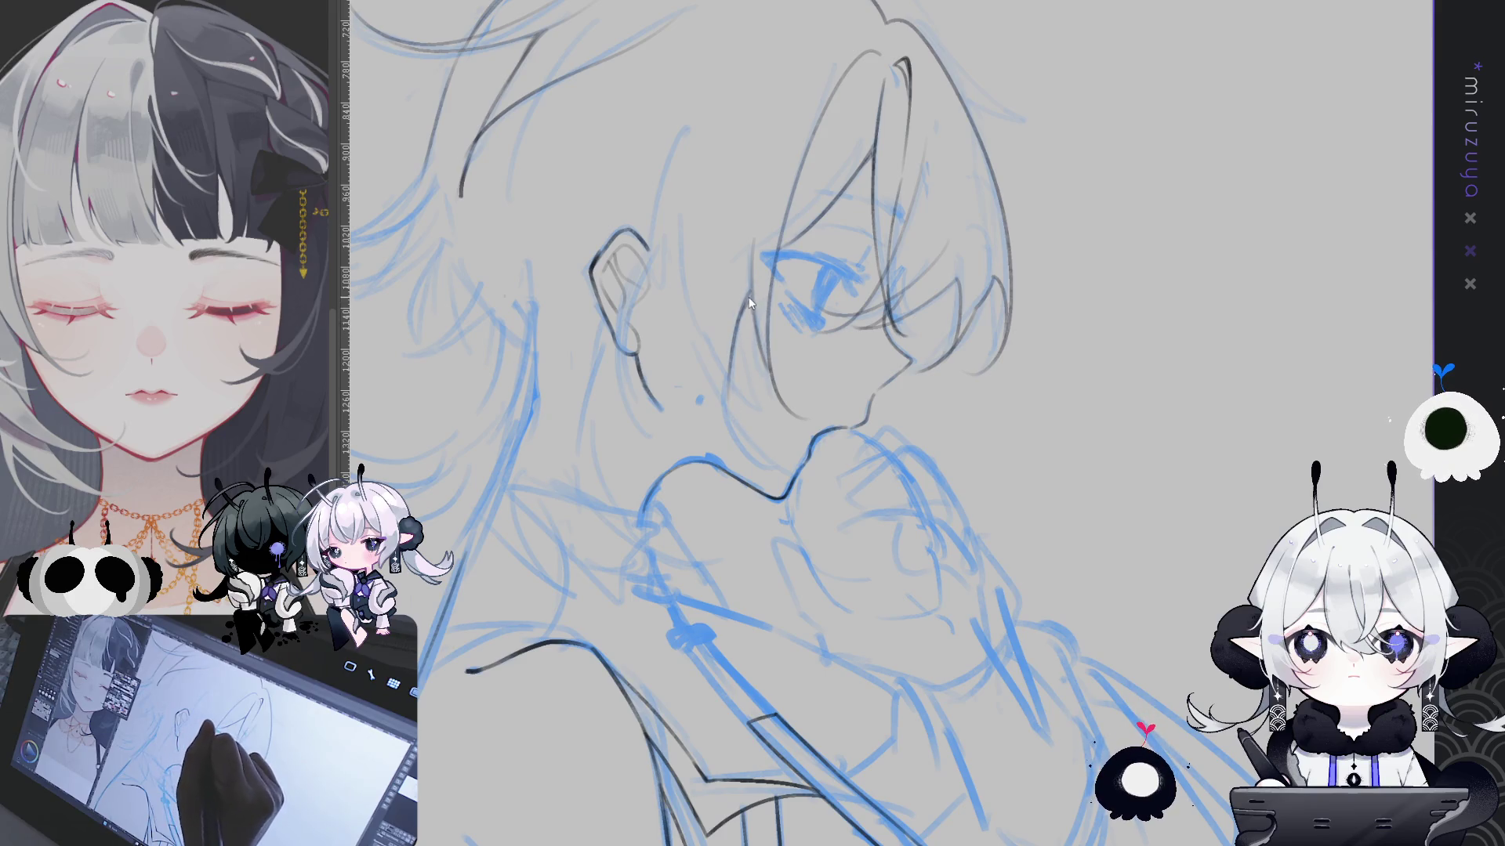
Ink the cheek contour from below the eye toward the chin and add more hair strands
left_click_drag(753, 294, 726, 423)
left_click_drag(753, 296, 730, 441)
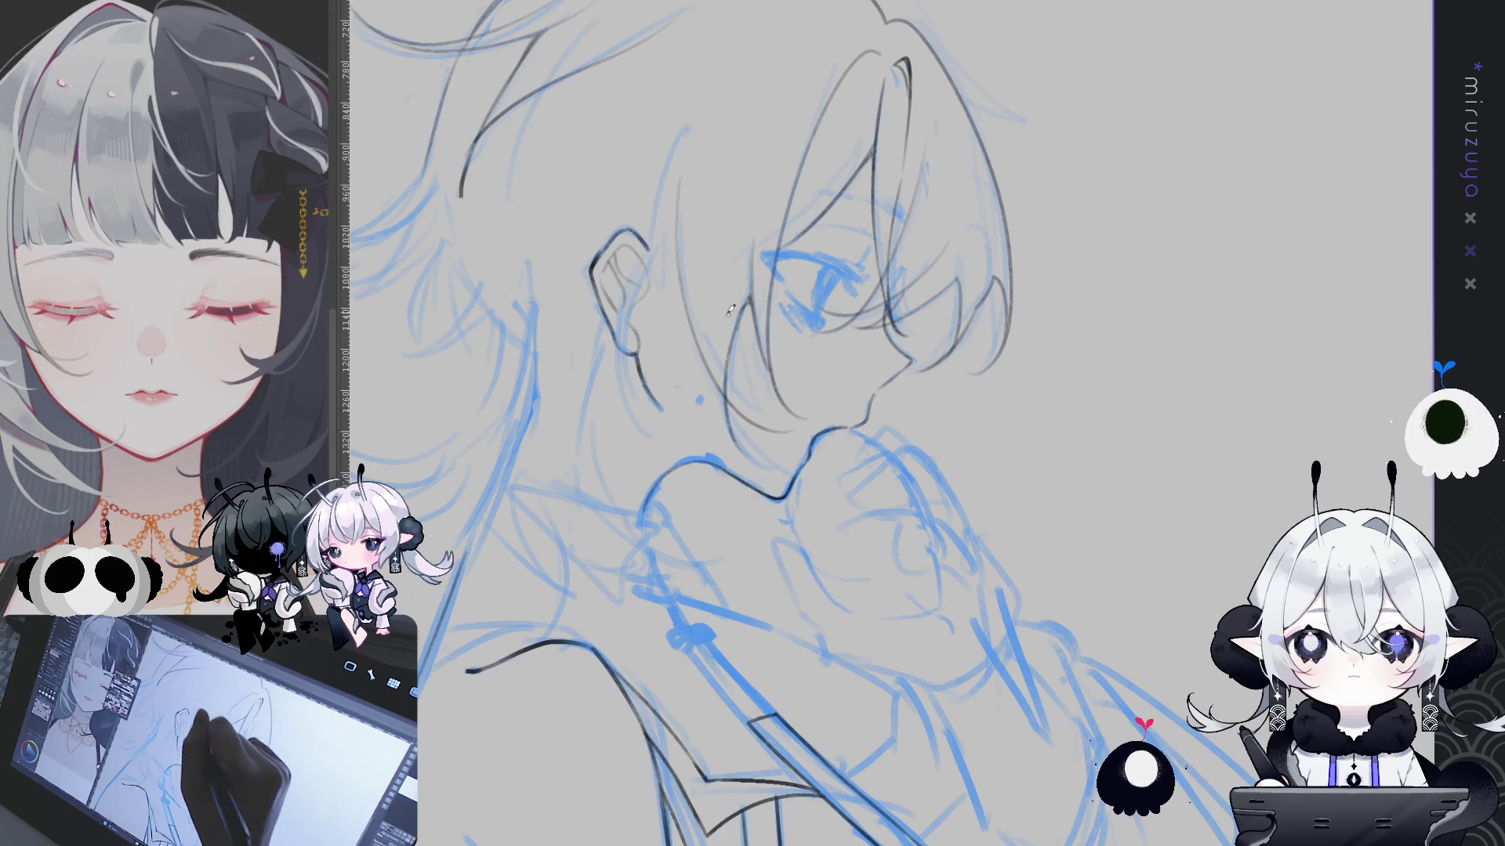
left_click_drag(689, 129, 682, 236)
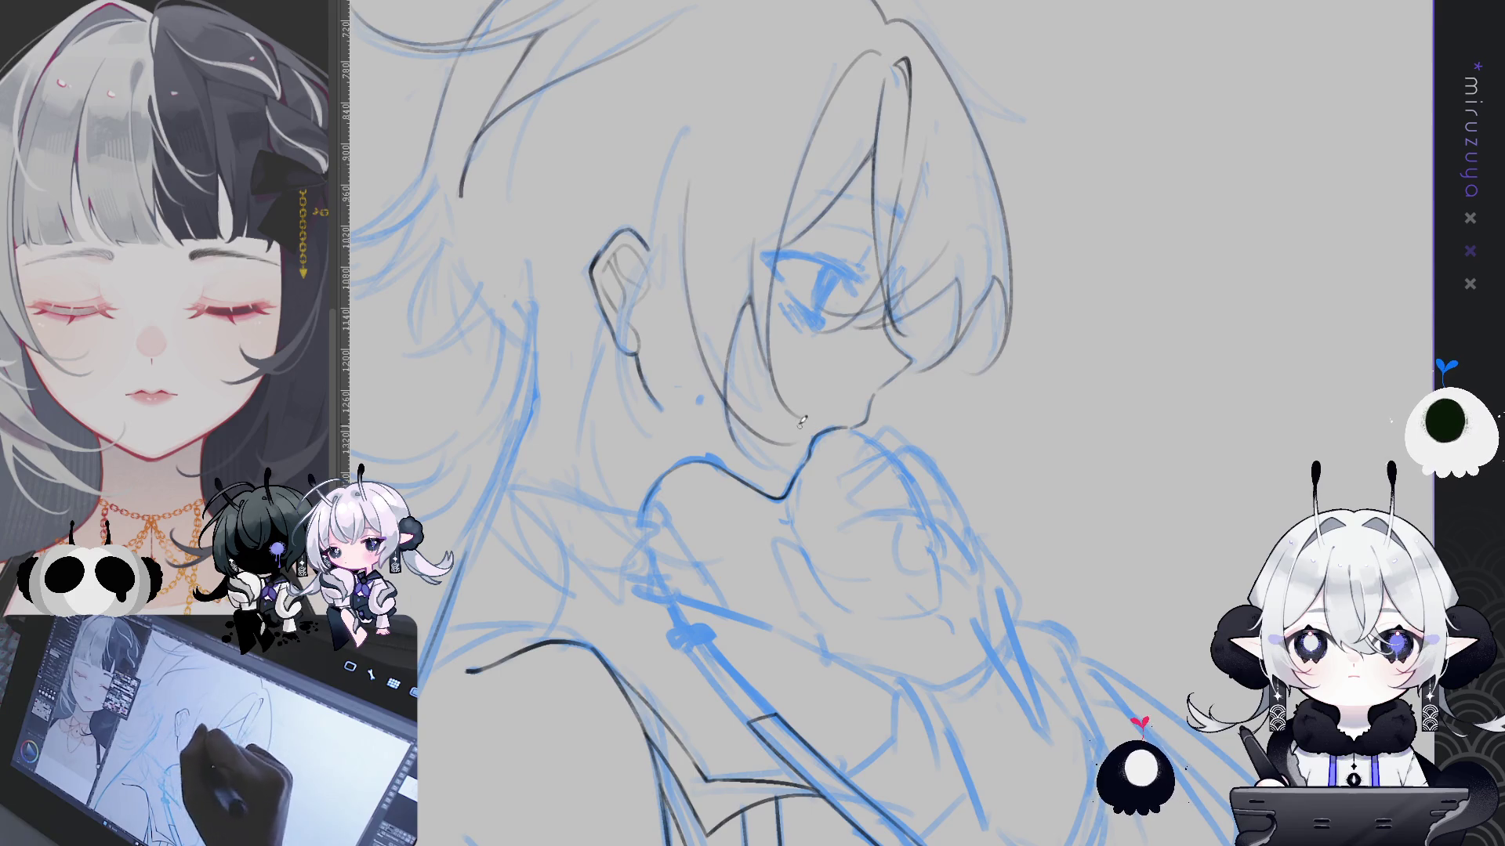
left_click_drag(977, 370, 968, 279)
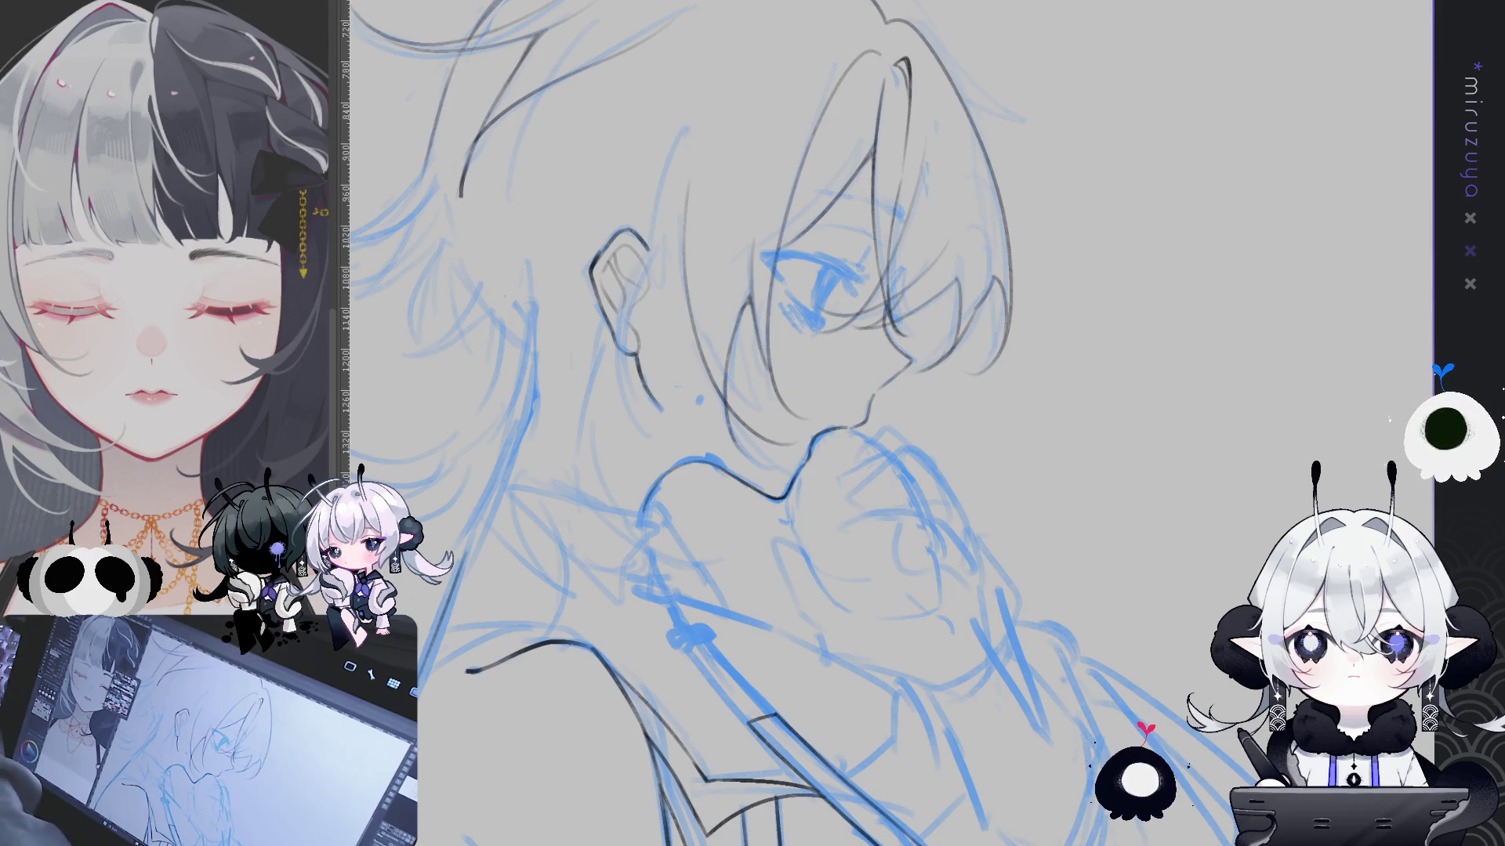
left_click_drag(652, 202, 811, 297)
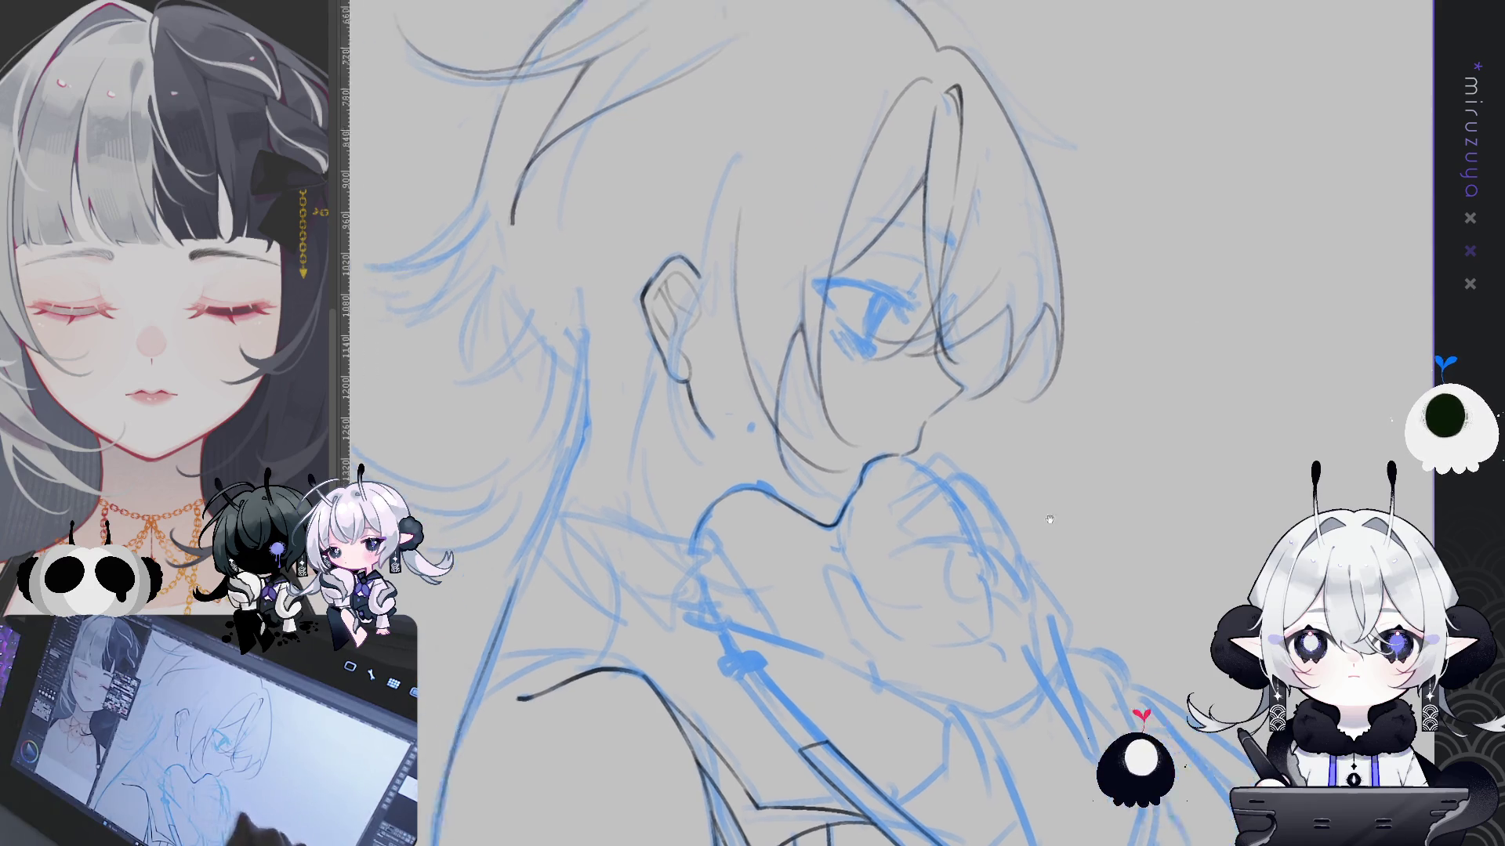
Ink hair strands beside the face and the line running down behind the ear, mirroring the view to draw
left_click_drag(842, 218, 872, 483)
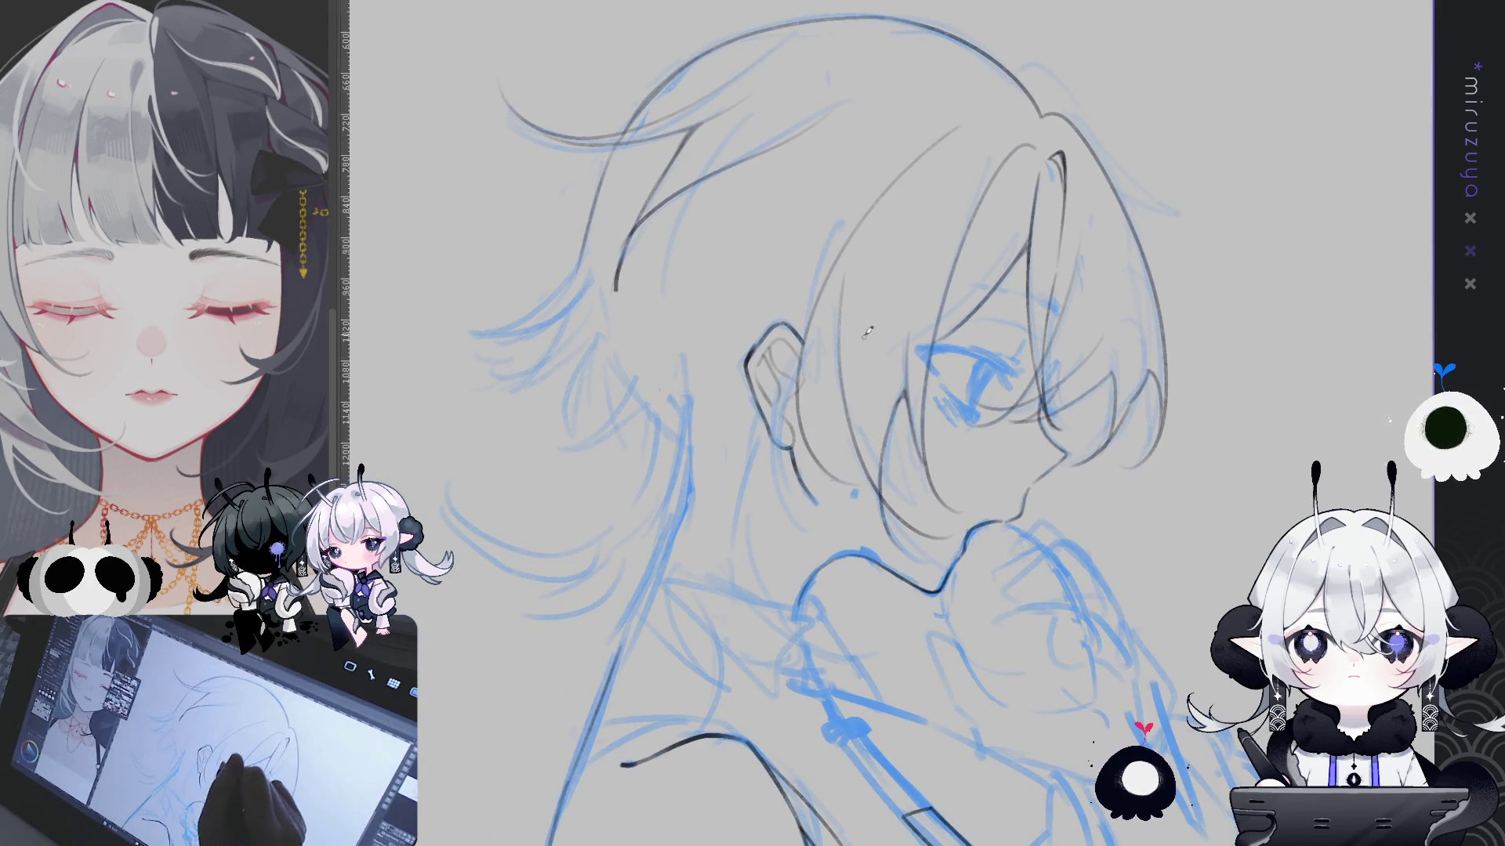
left_click_drag(842, 320, 804, 407)
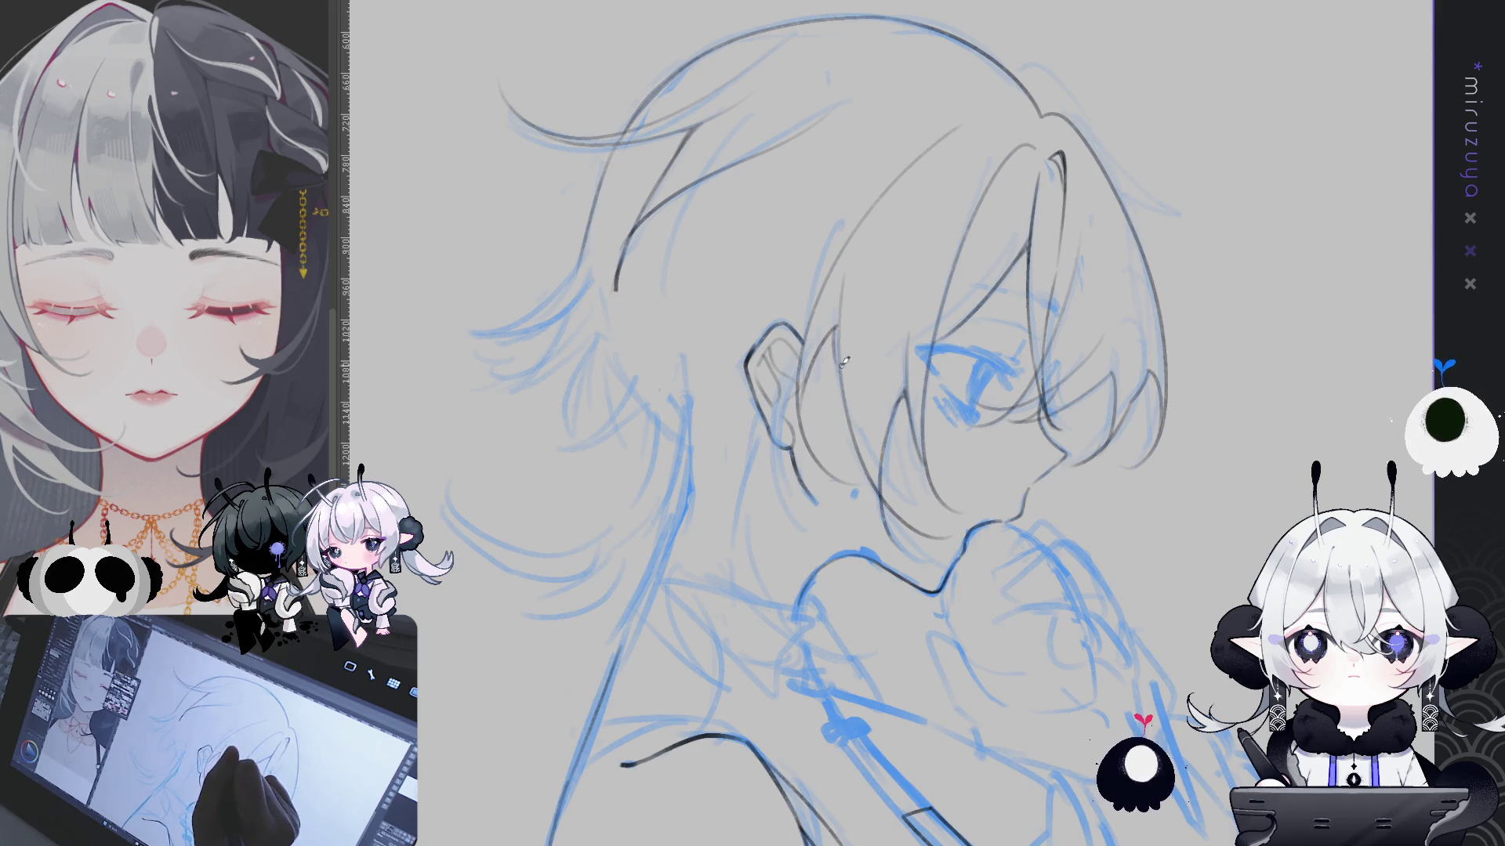
key("h")
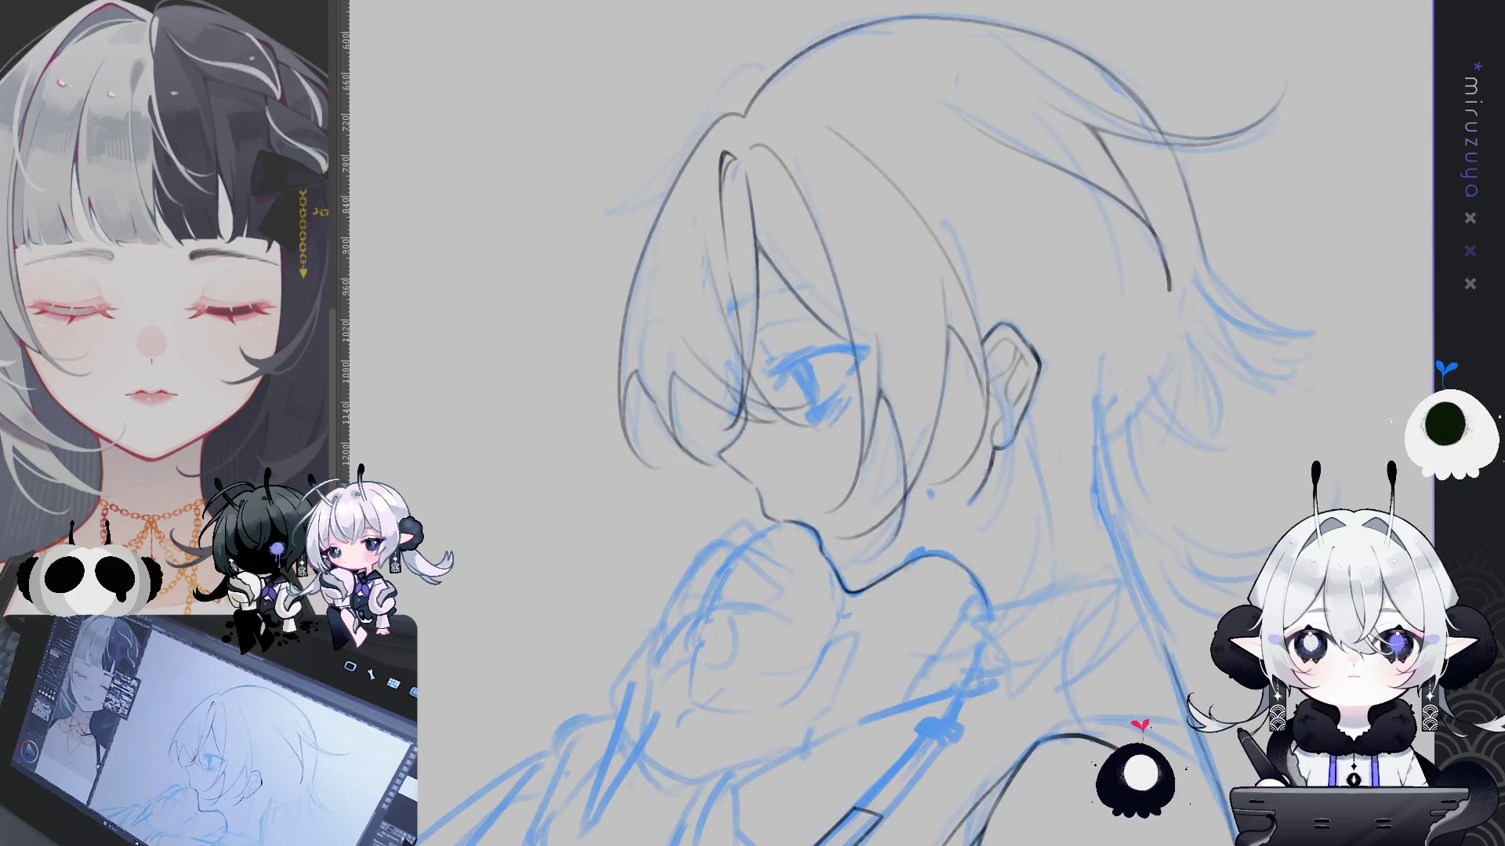
mouse_move(1206, 426)
left_mouse_down()
mouse_move(1116, 386)
mouse_move(1164, 312)
mouse_move(837, 354)
left_mouse_up()
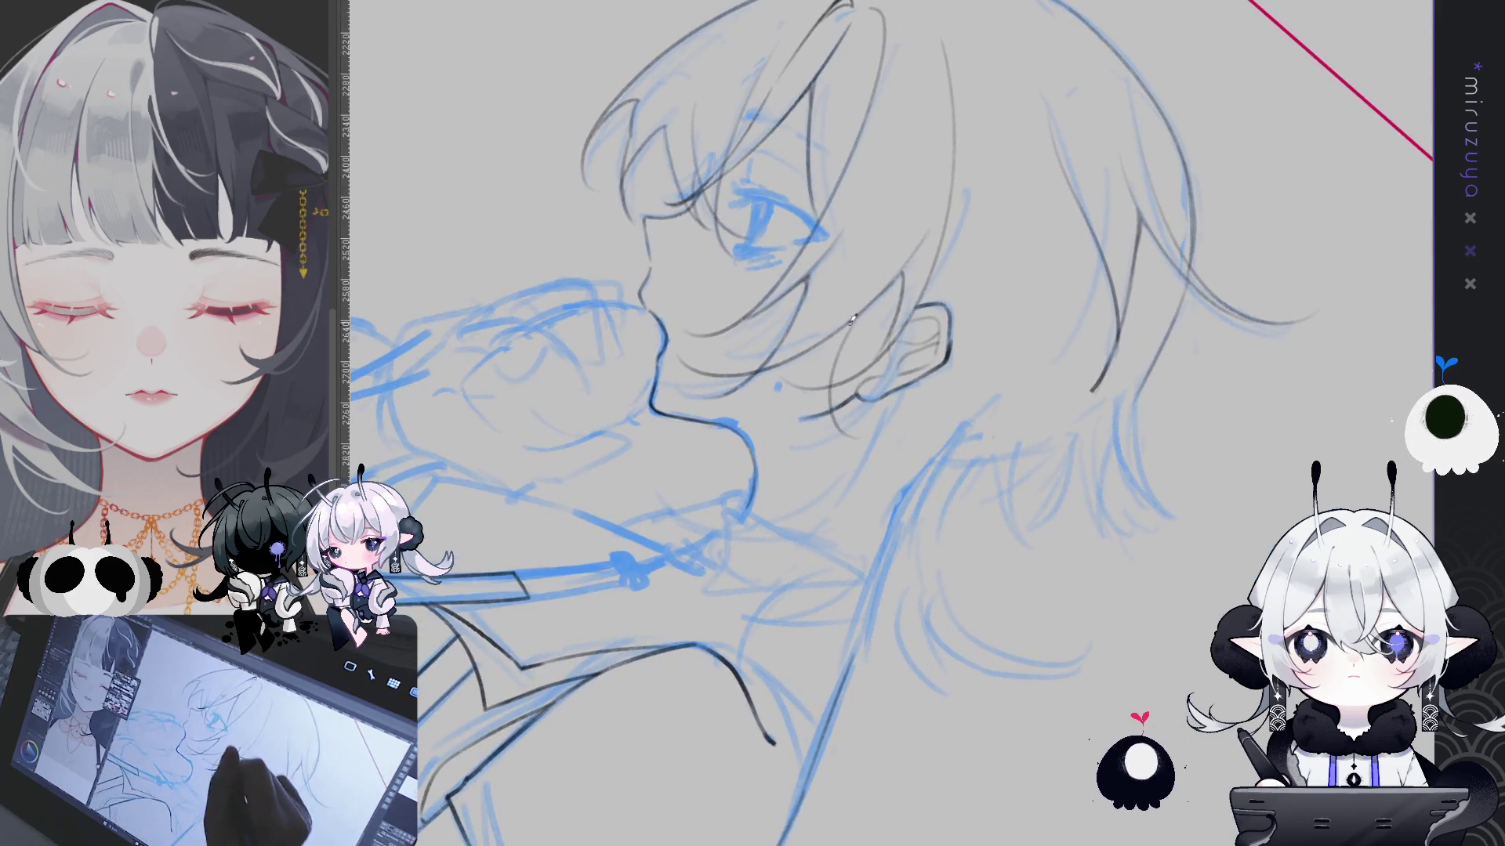
left_click_drag(833, 437, 842, 325)
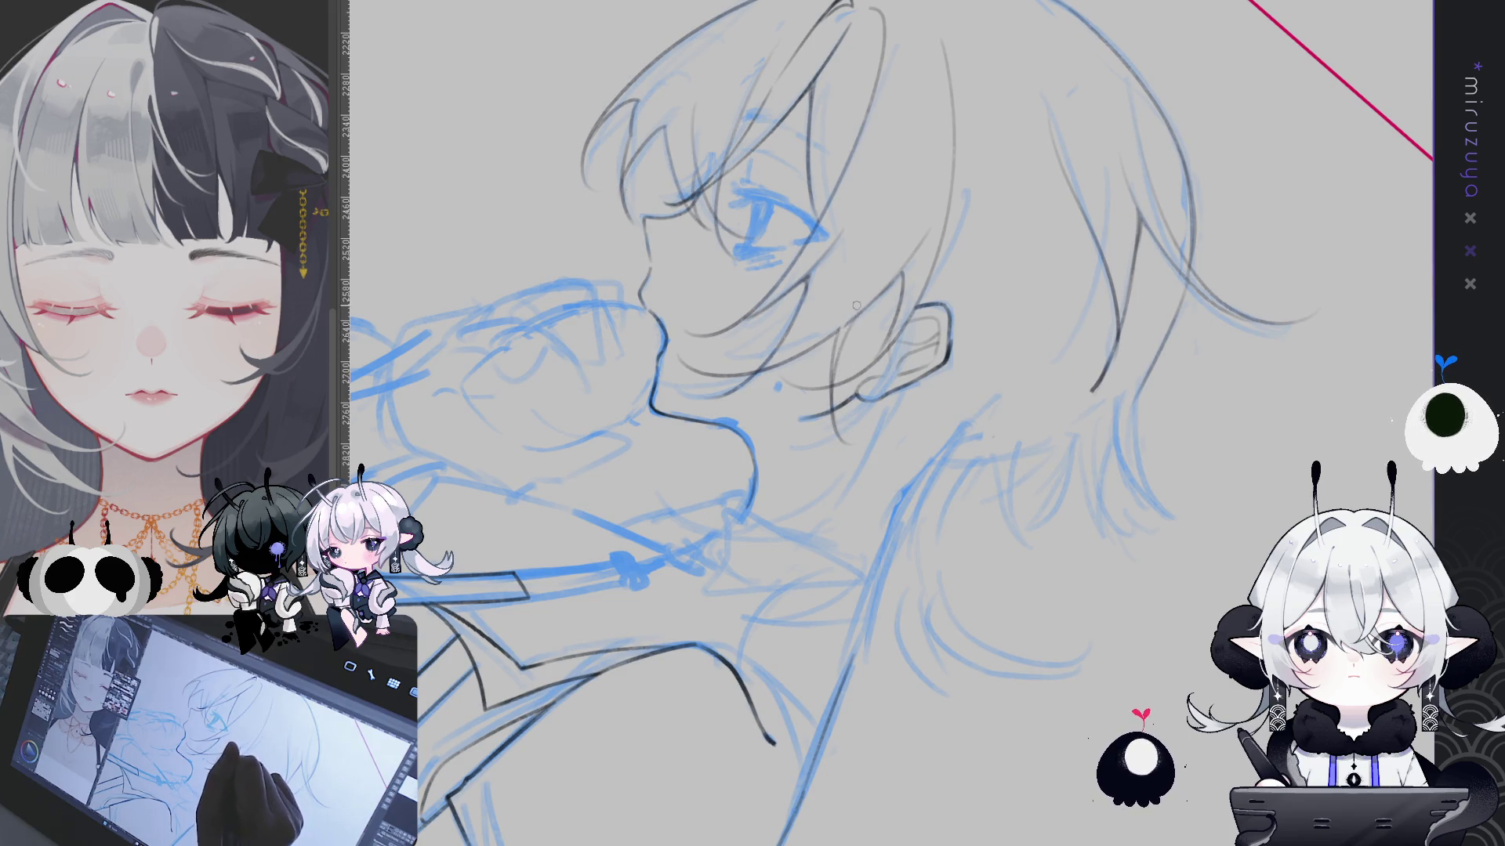
key("ctrl+@")
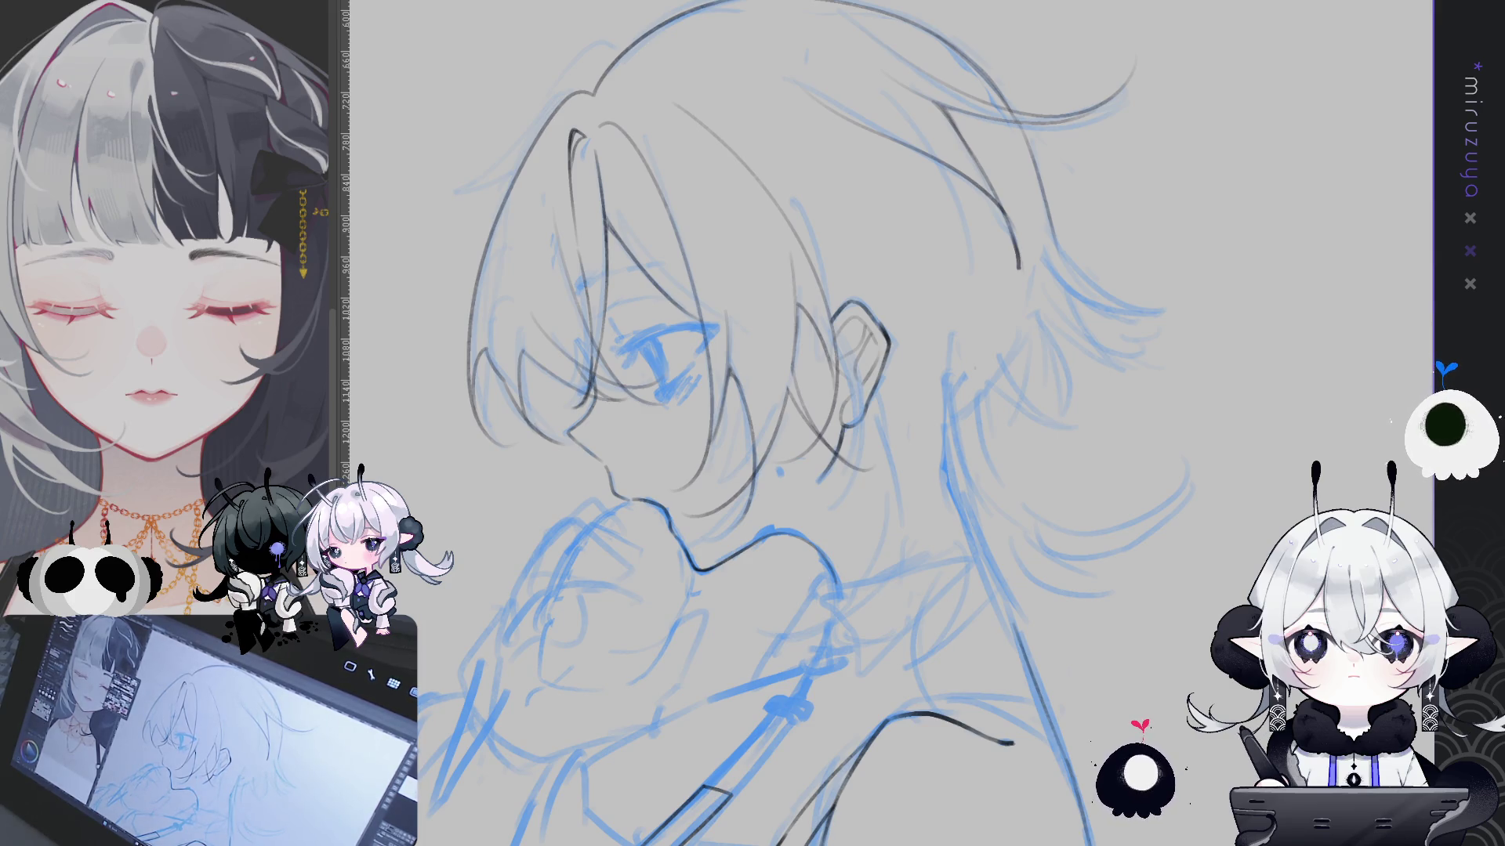
Ink a curving hair line behind the neck, then mirror the upright view to check the drawing
mouse_move(1058, 776)
left_mouse_down()
mouse_move(1078, 463)
mouse_move(1022, 210)
left_mouse_up()
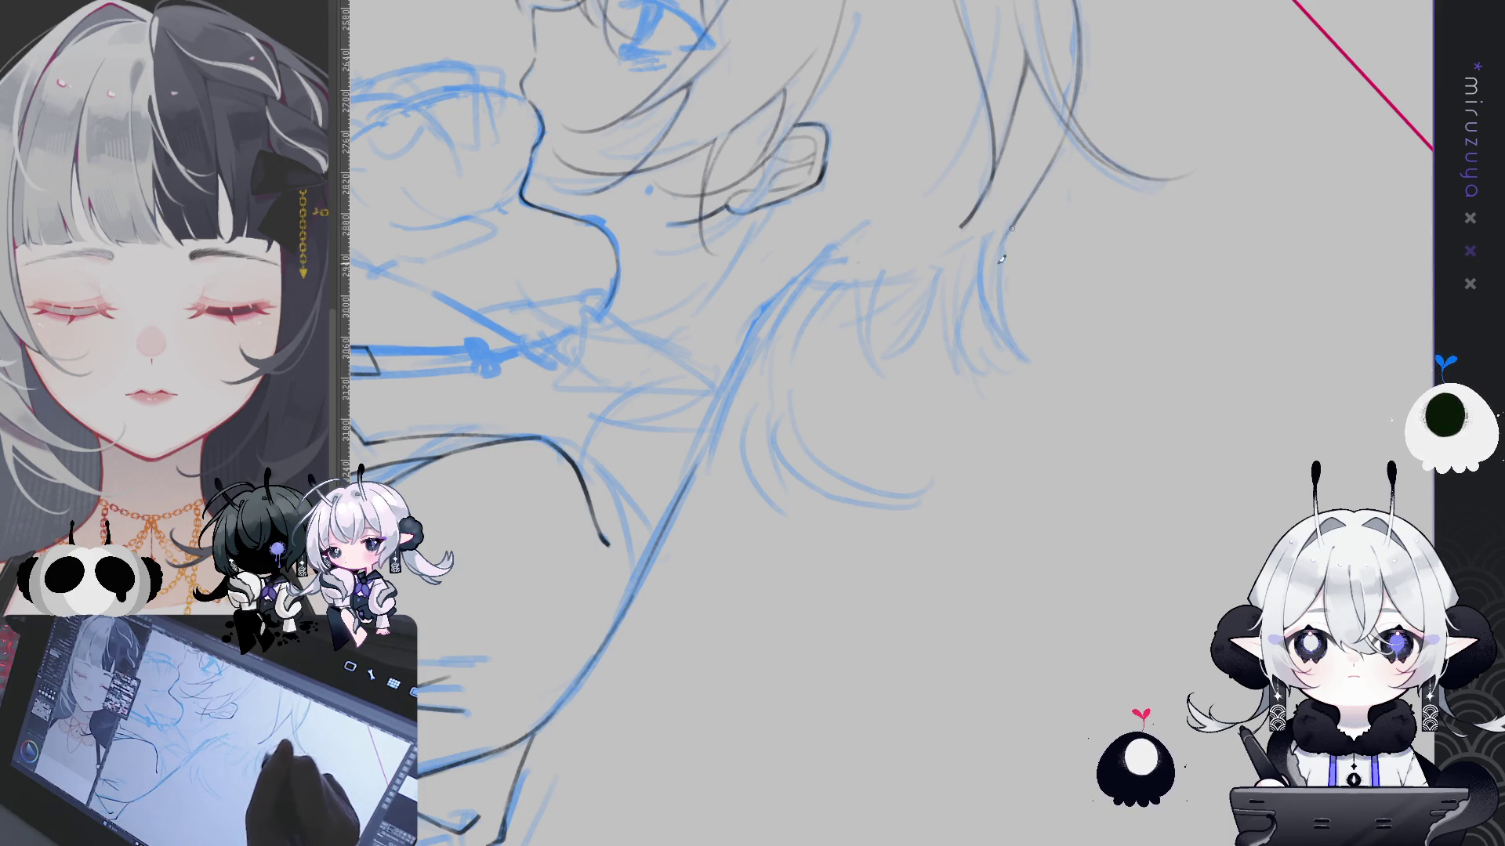
left_click_drag(1020, 224, 1014, 380)
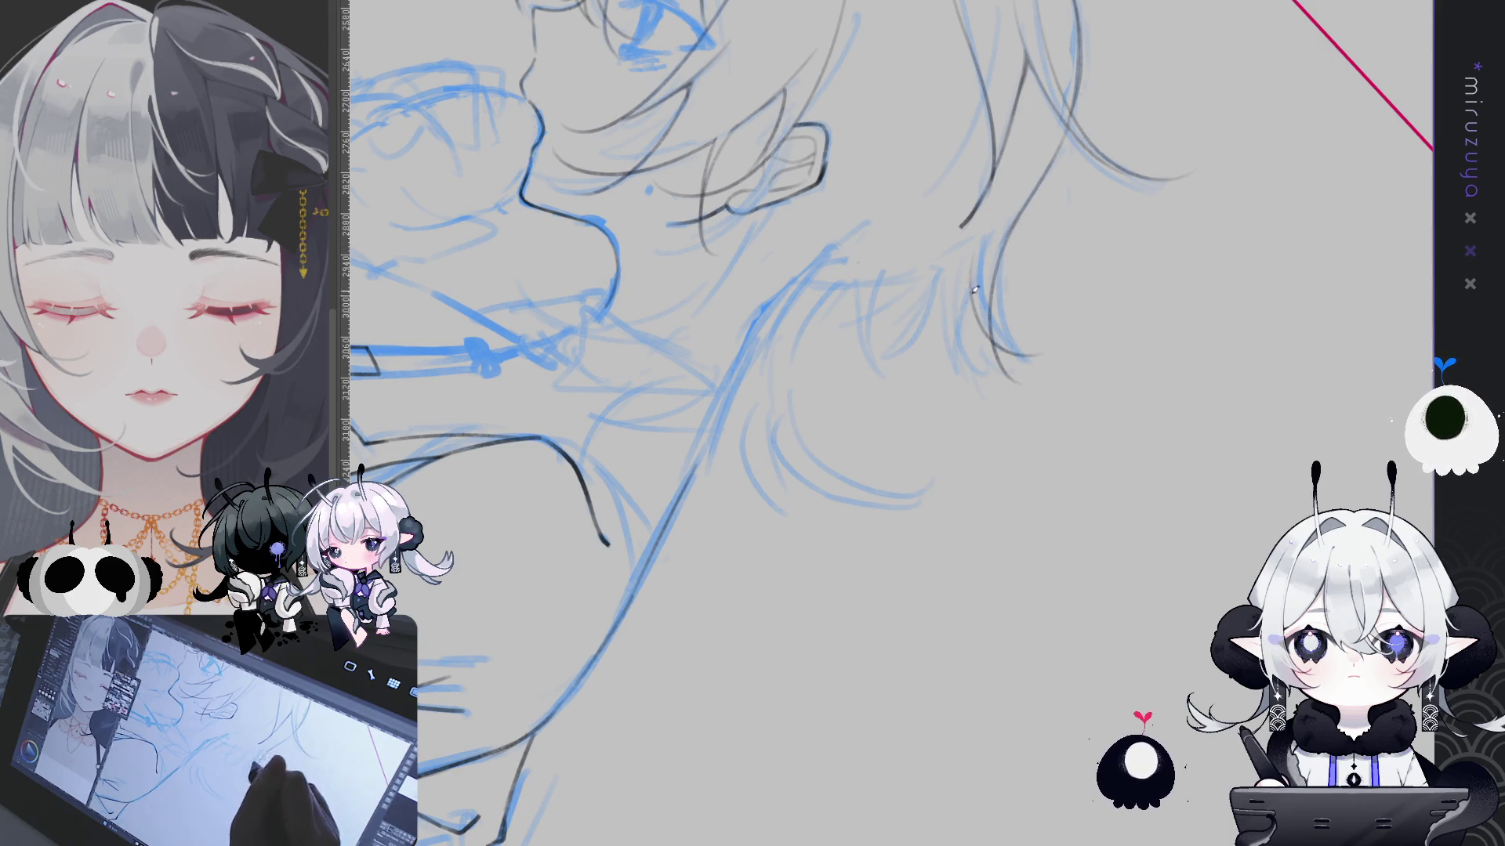
mouse_move(985, 329)
left_mouse_down()
mouse_move(971, 637)
mouse_move(1117, 568)
left_mouse_up()
key("minus")
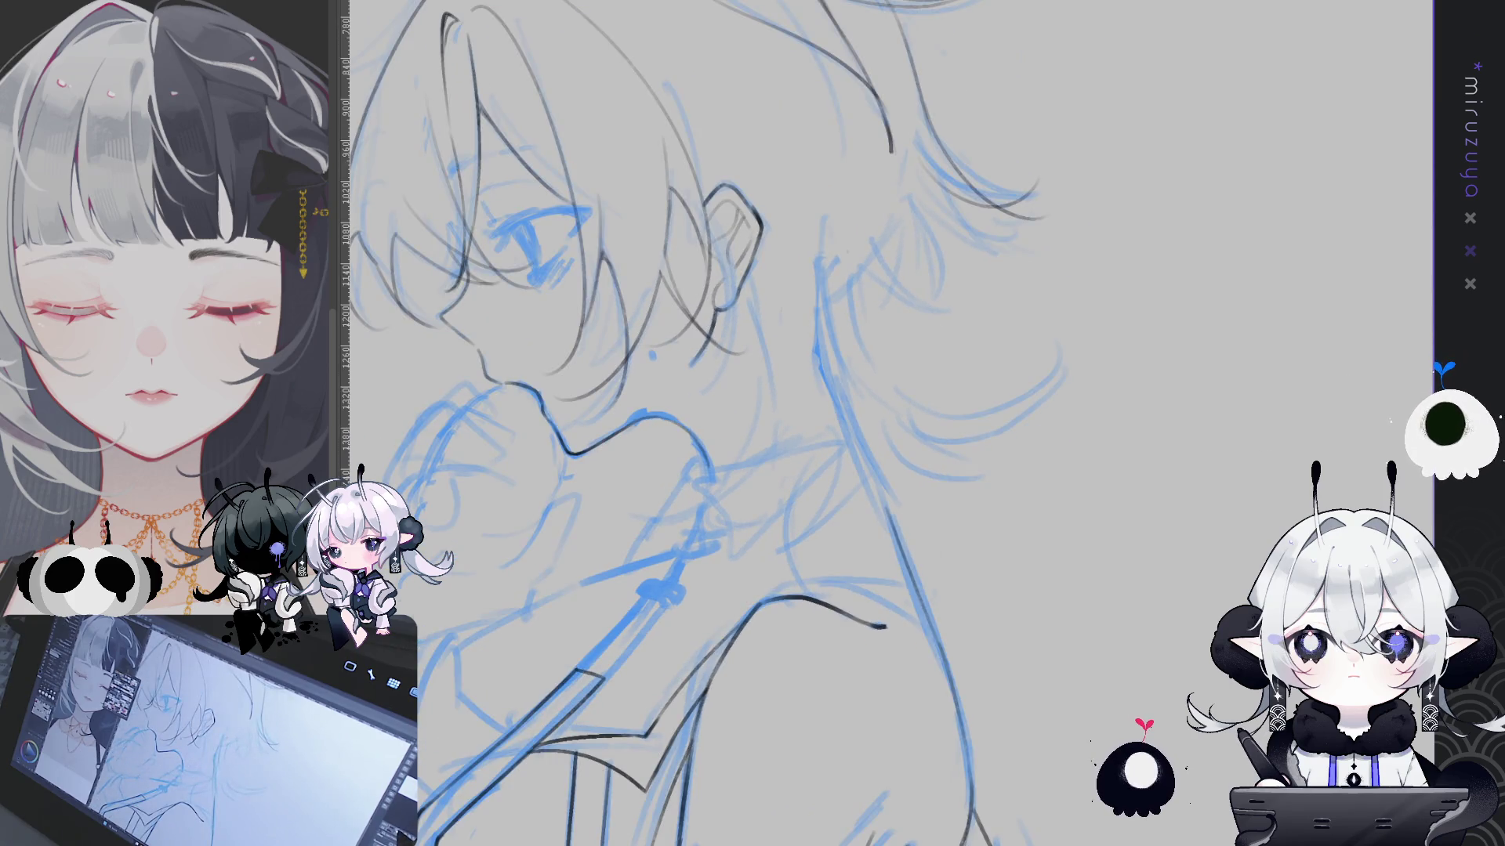
key("ctrl+0")
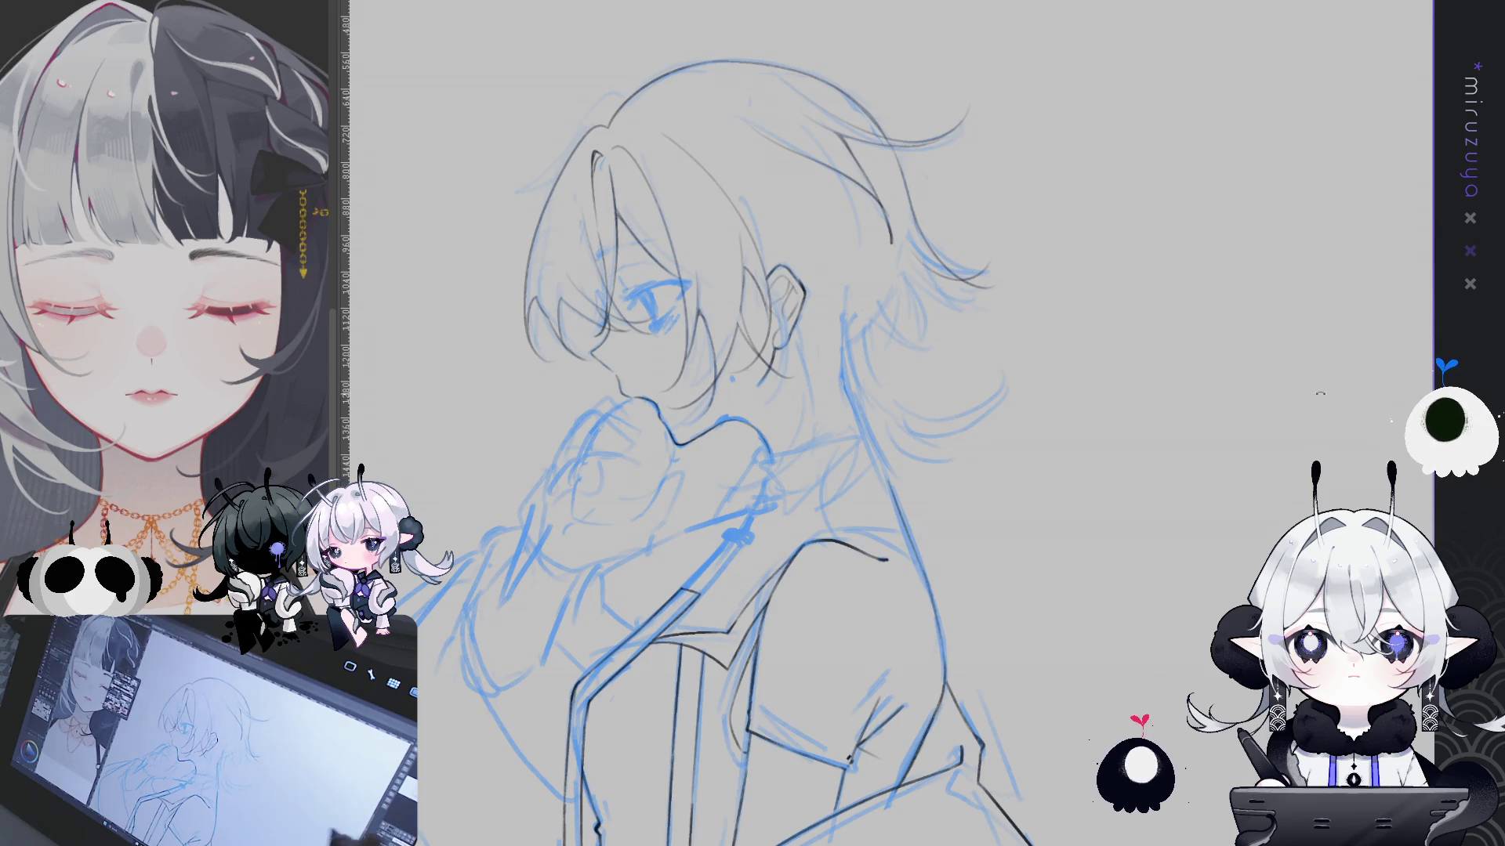
key("asciicircum")
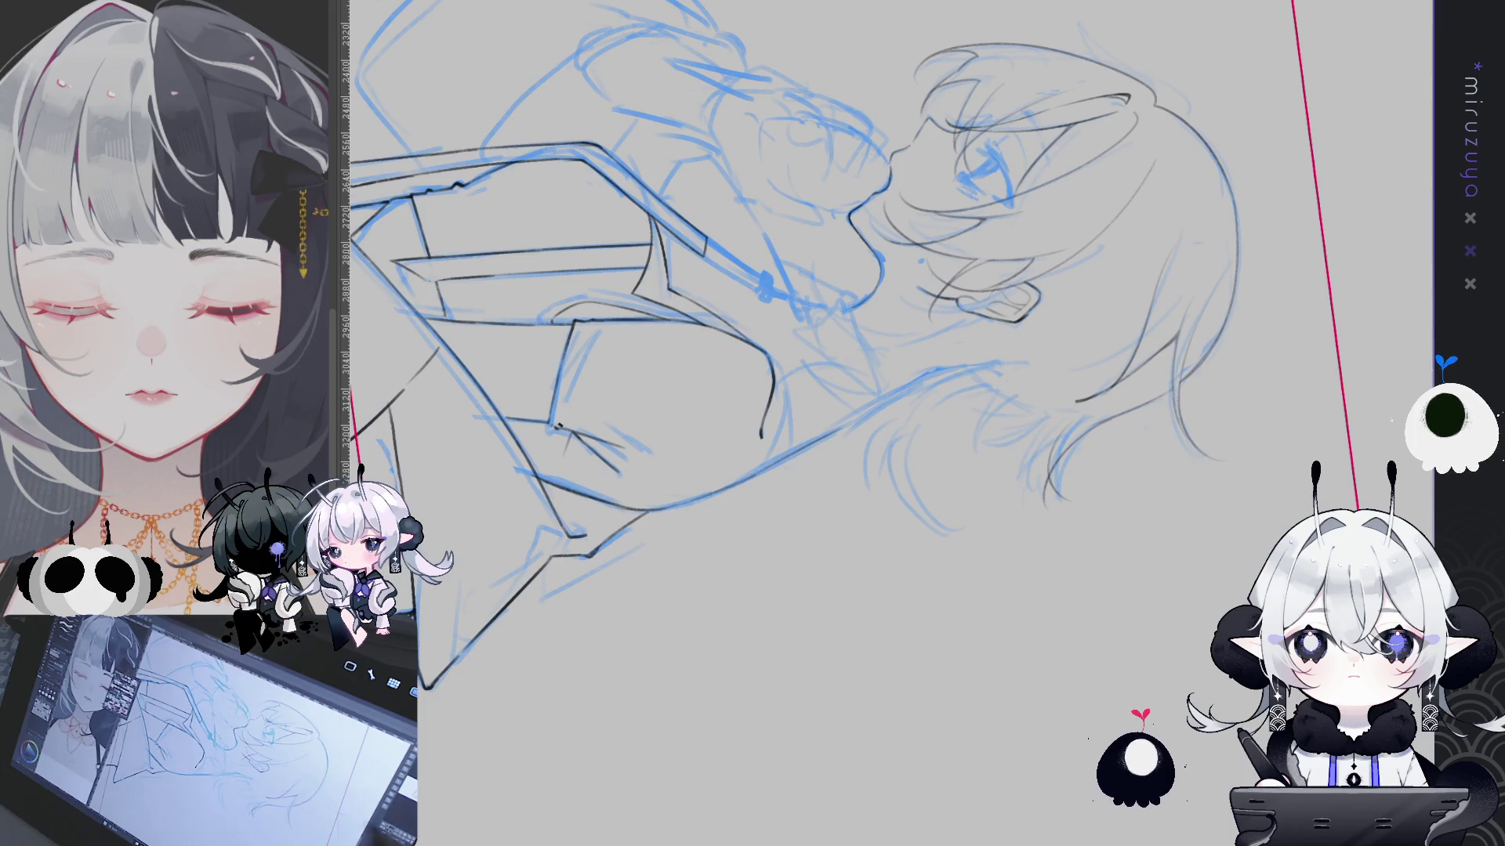
key("ctrl+0")
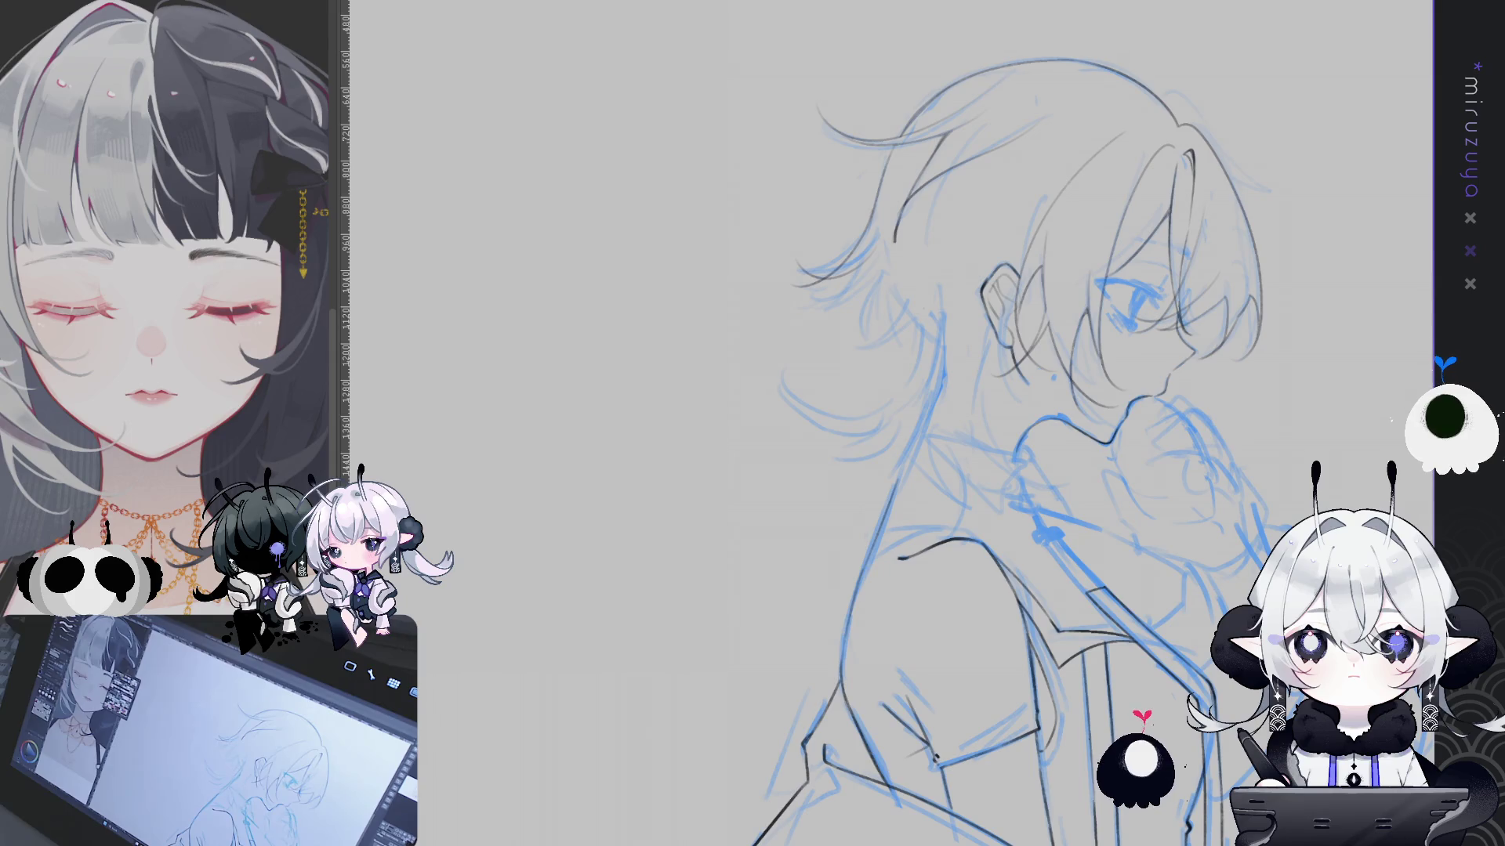
key("m")
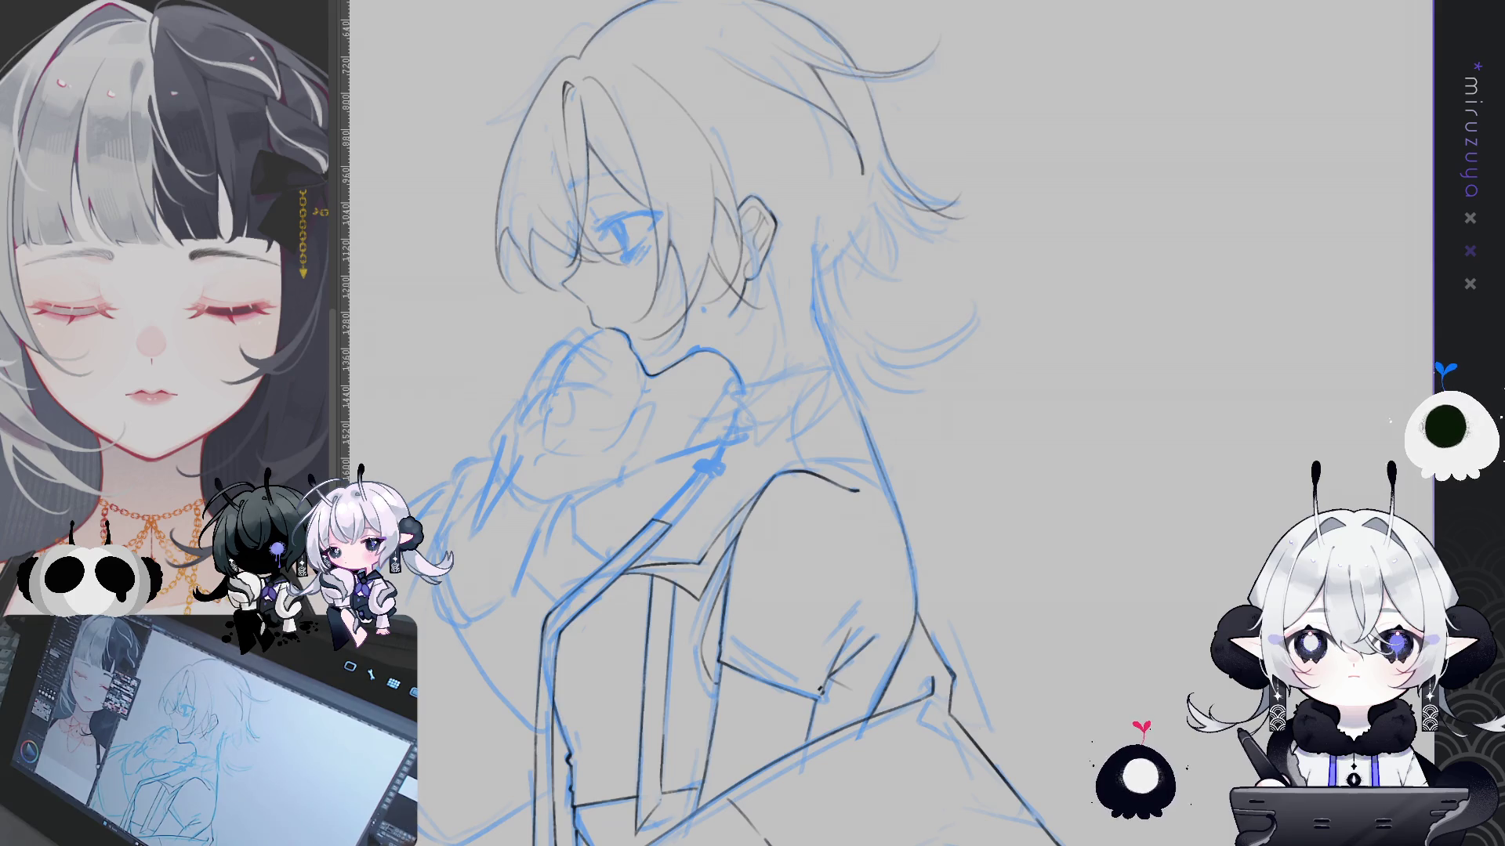
Tilt the sketch to a comfortable angle for inking the jacket
left_click_drag(894, 423, 811, 341)
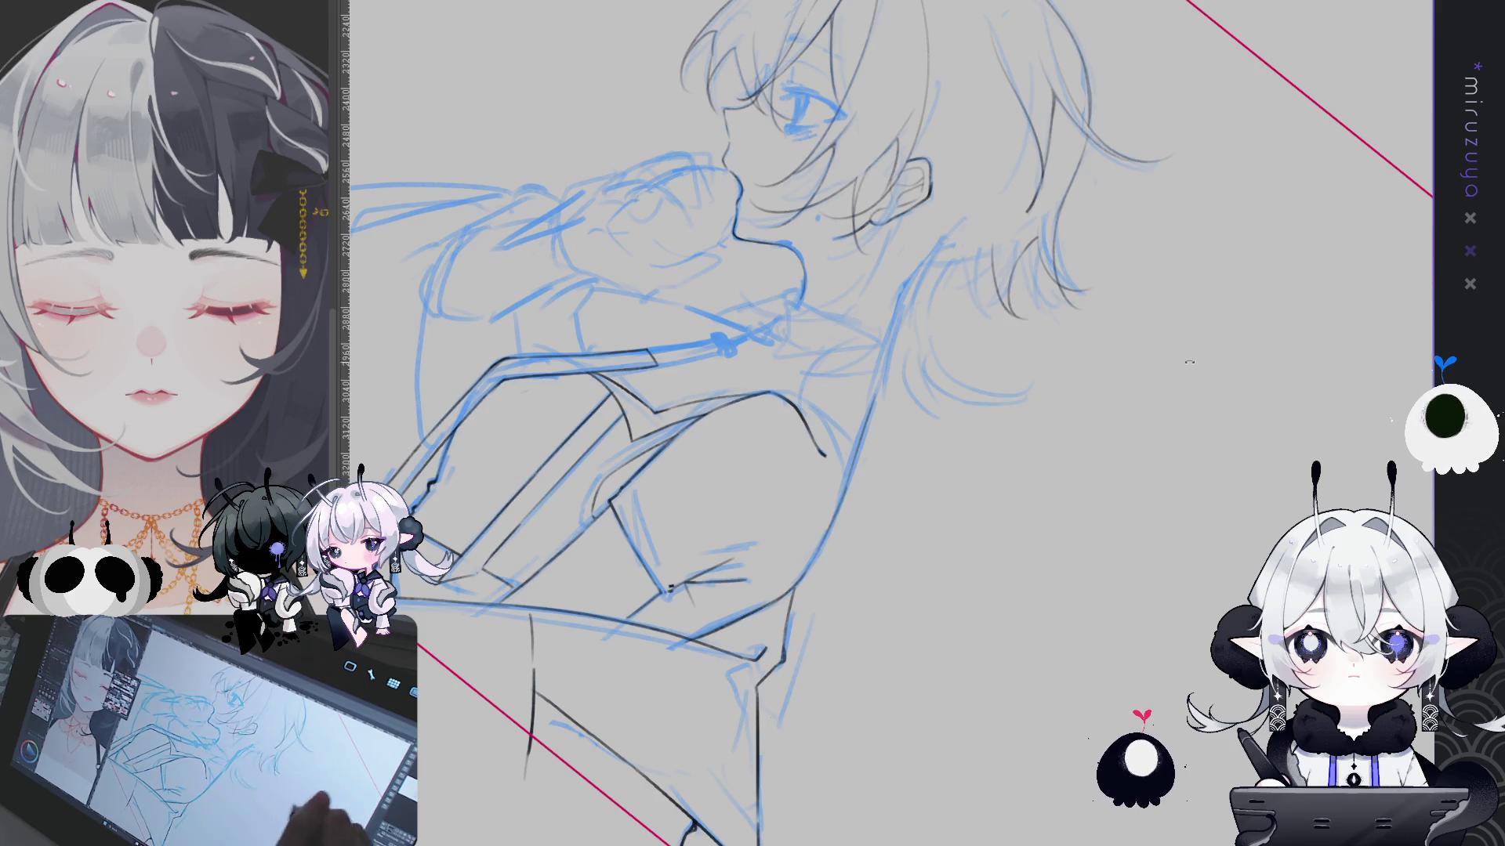
Bring the lower jacket into view upright, then mirror the view so the boy faces right
key("Home")
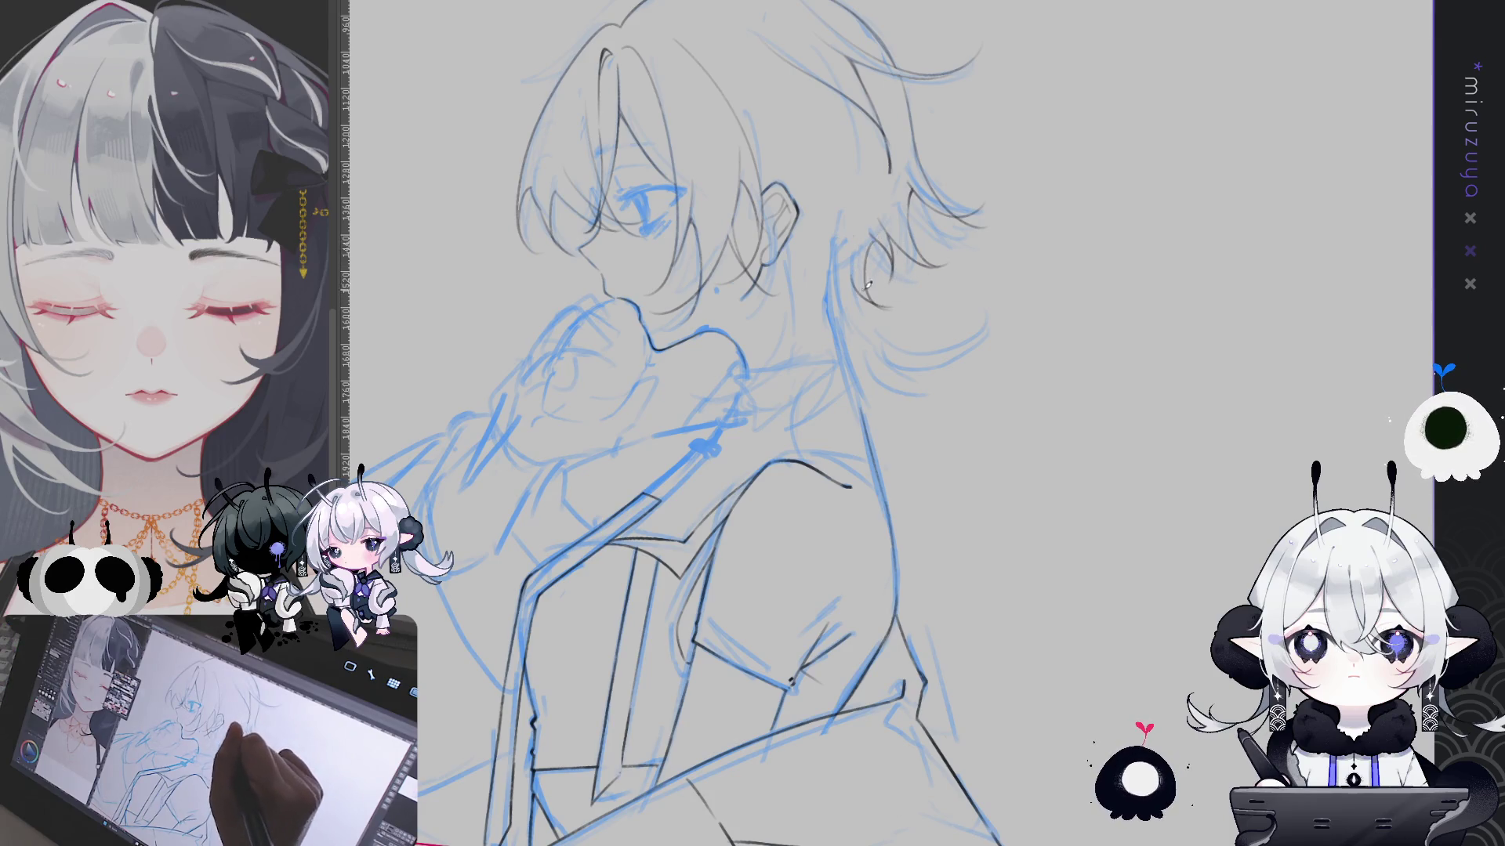
left_click_drag(937, 330, 884, 289)
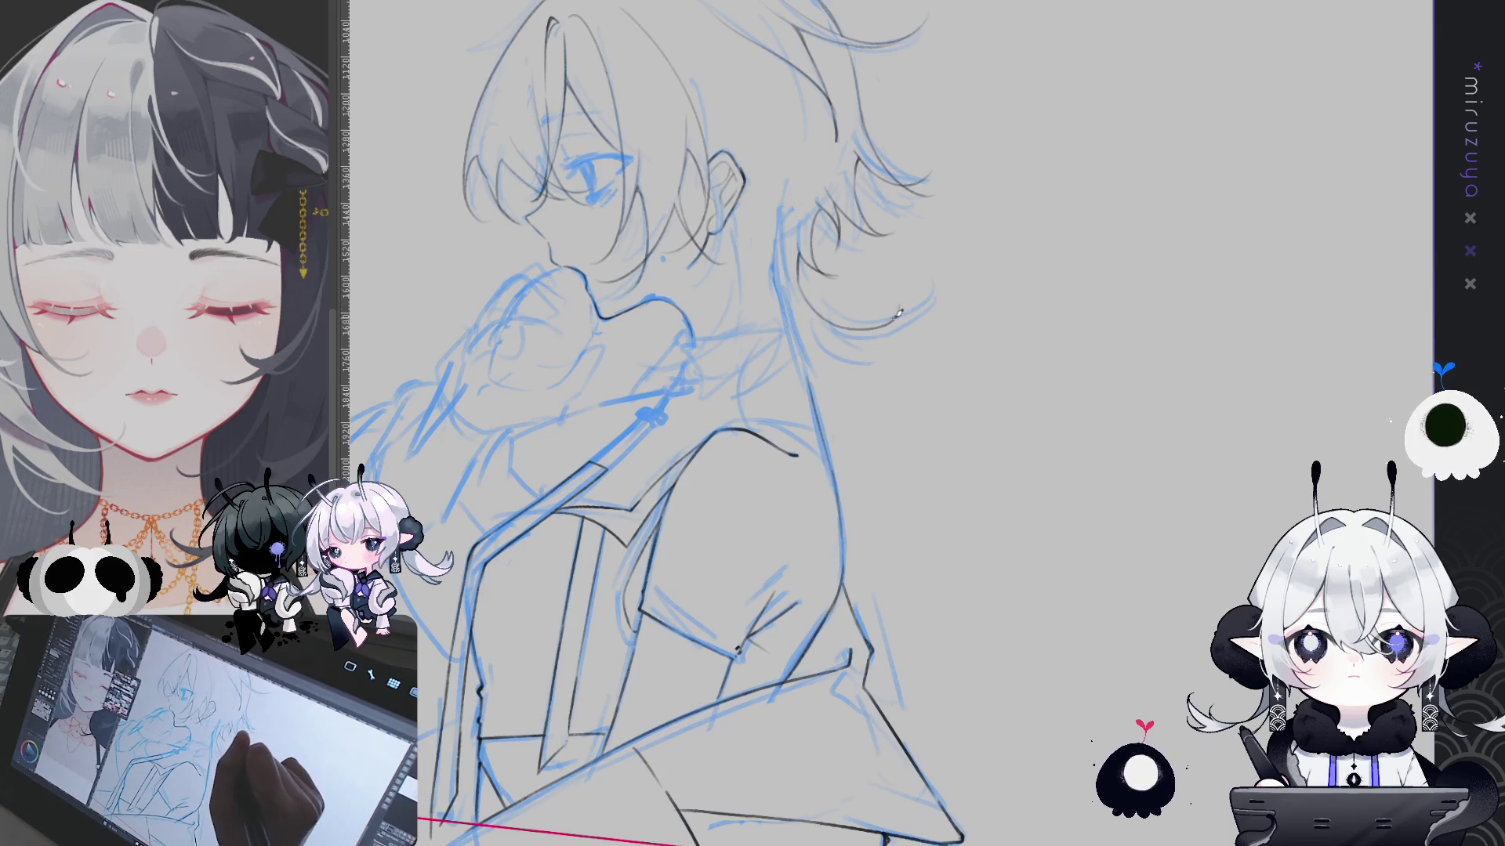
left_click_drag(884, 285, 1171, 380)
left_click_drag(822, 259, 877, 273)
left_click_drag(788, 236, 881, 265)
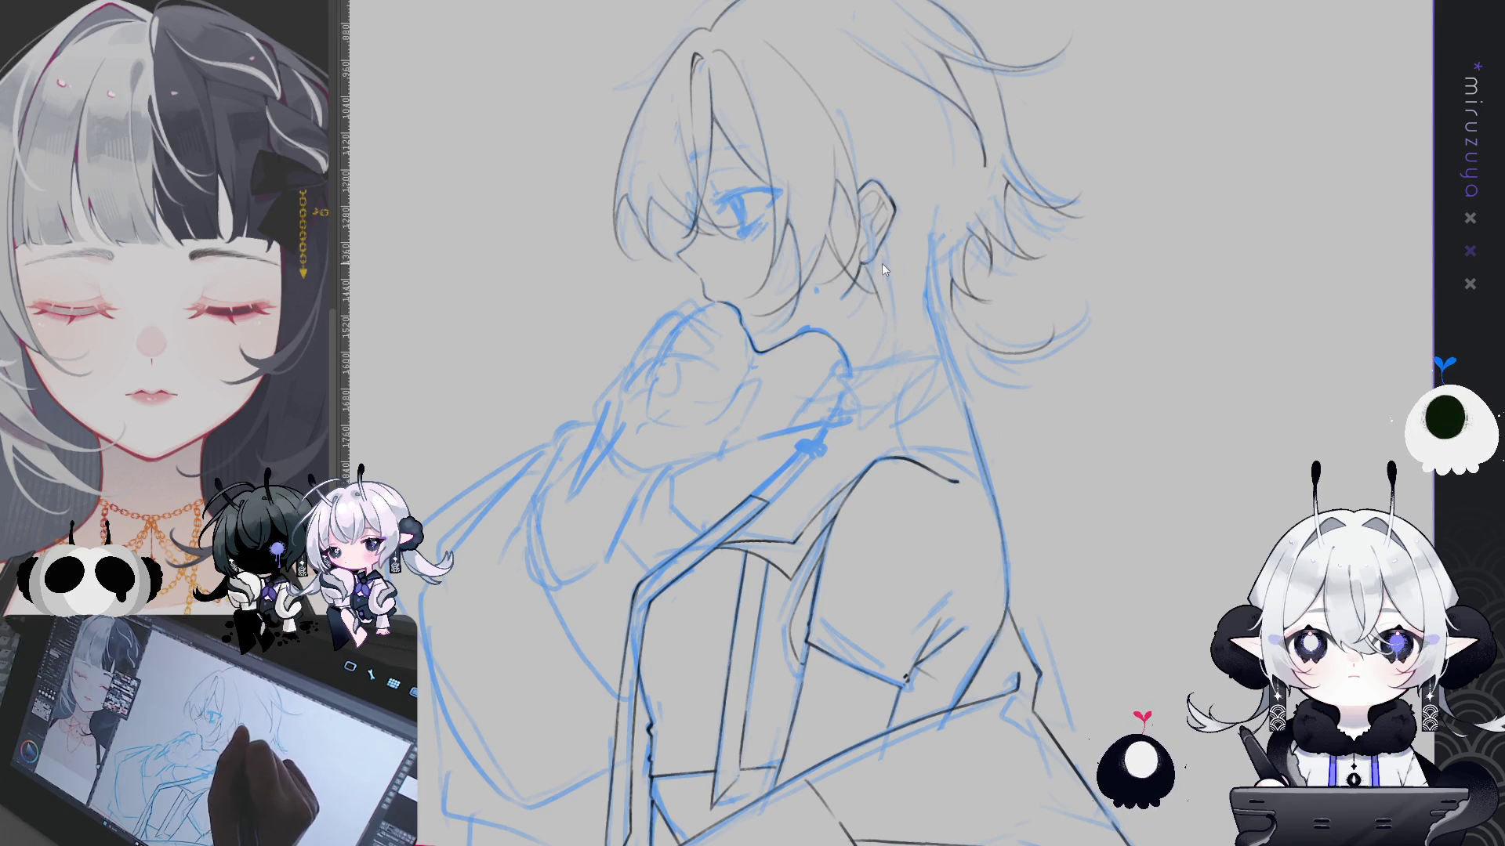
key("h")
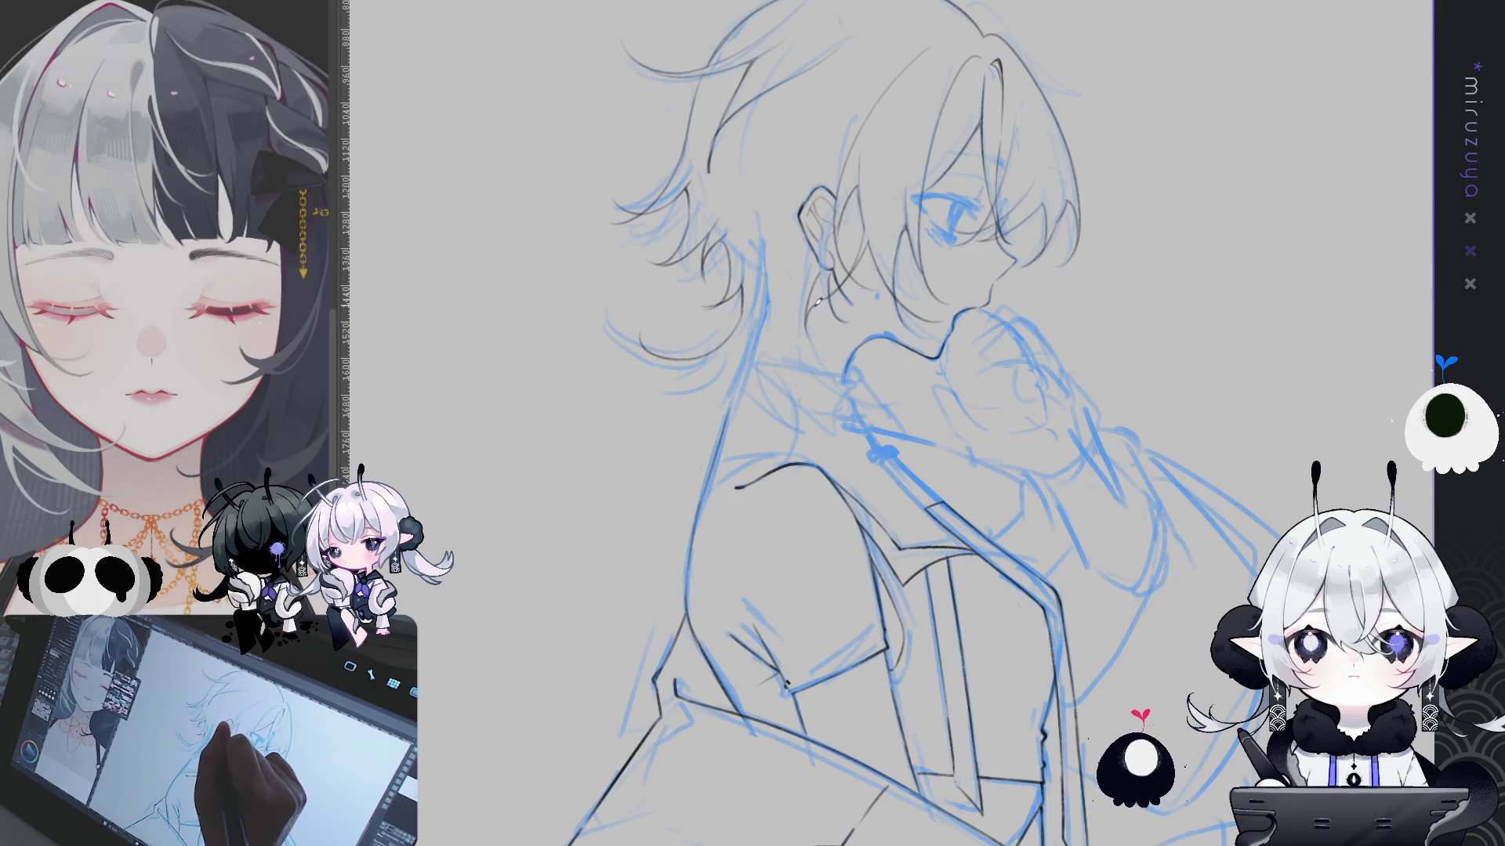
Mirror the view back and forth to check the back hair and collar line art
key("h")
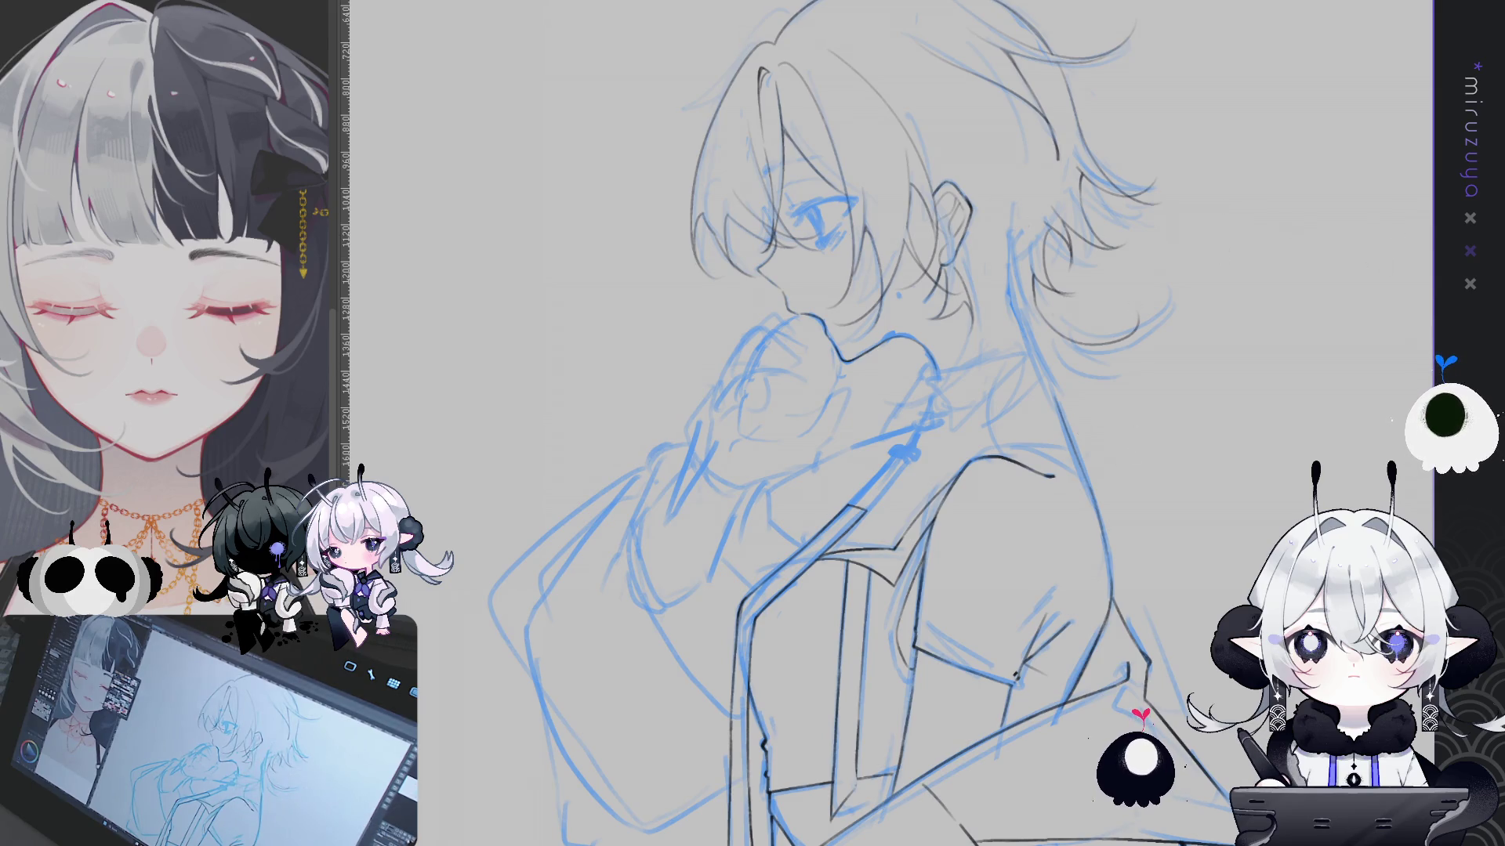
key("h")
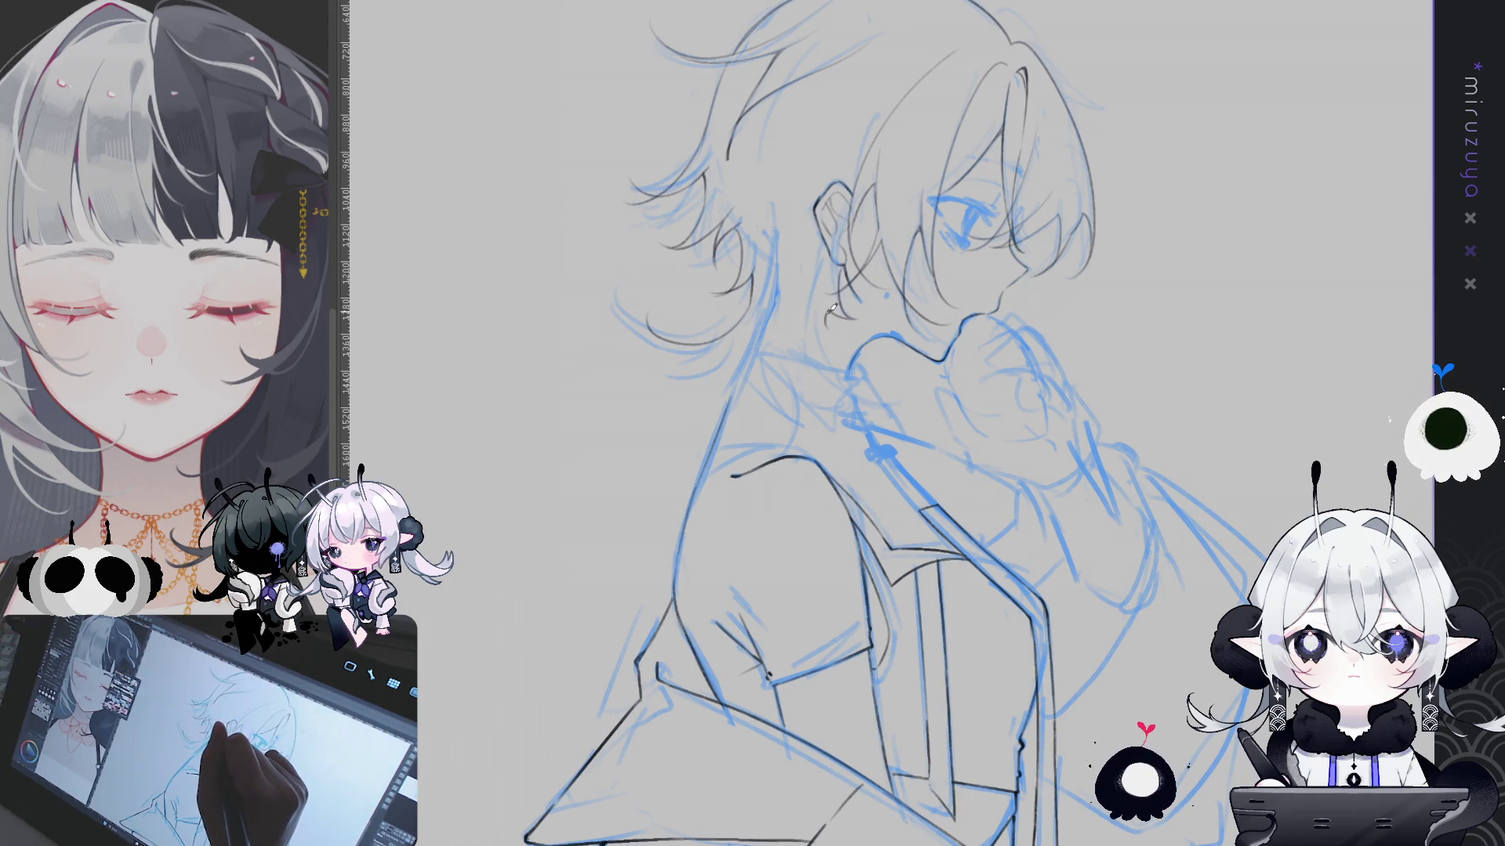
Ink a short stroke below the ear, then mirror back so the boy faces left
left_click_drag(833, 302, 818, 339)
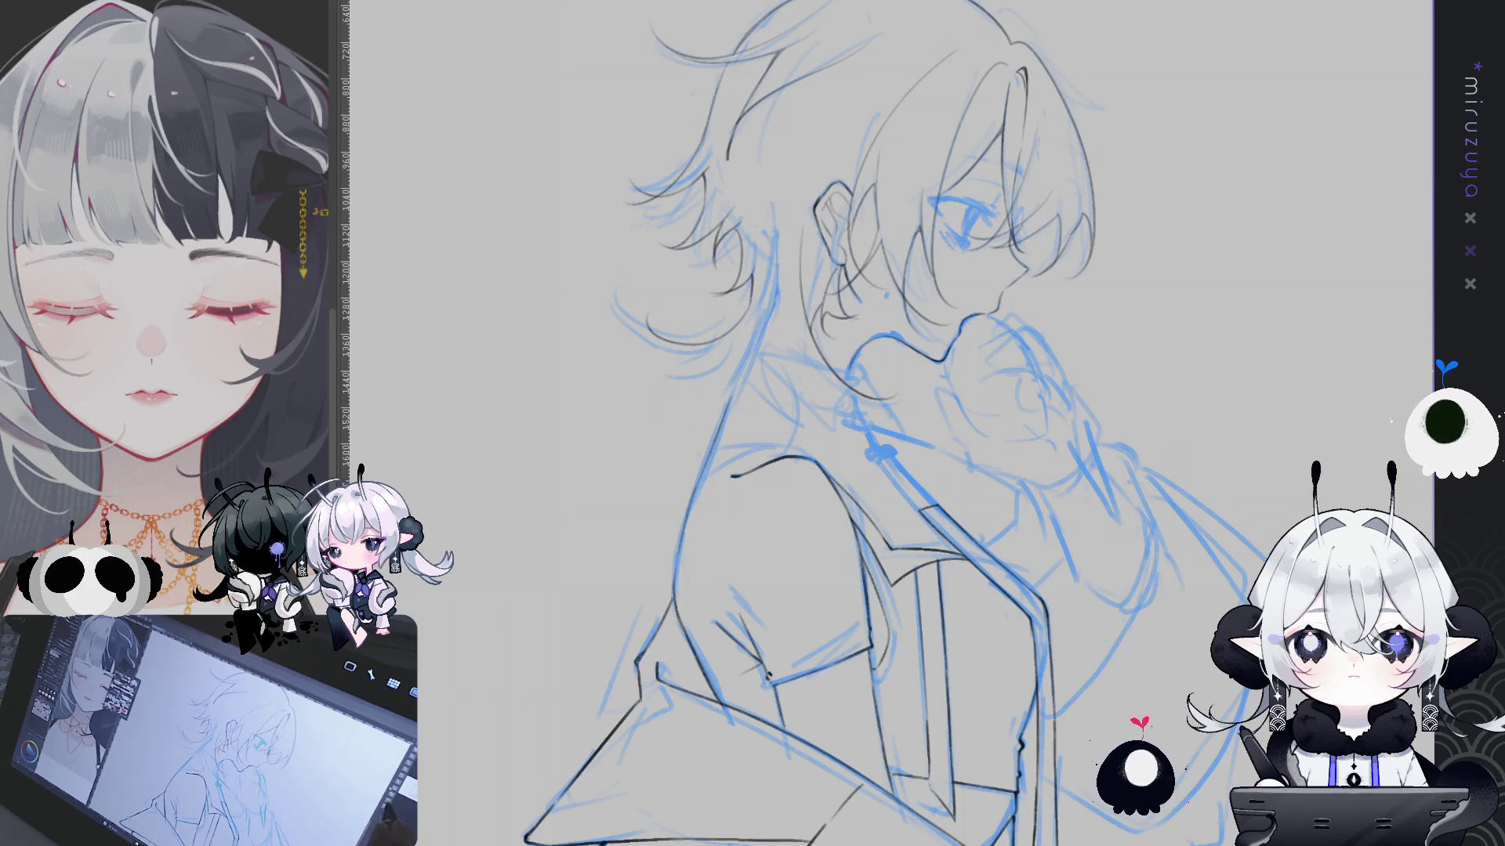
key("h")
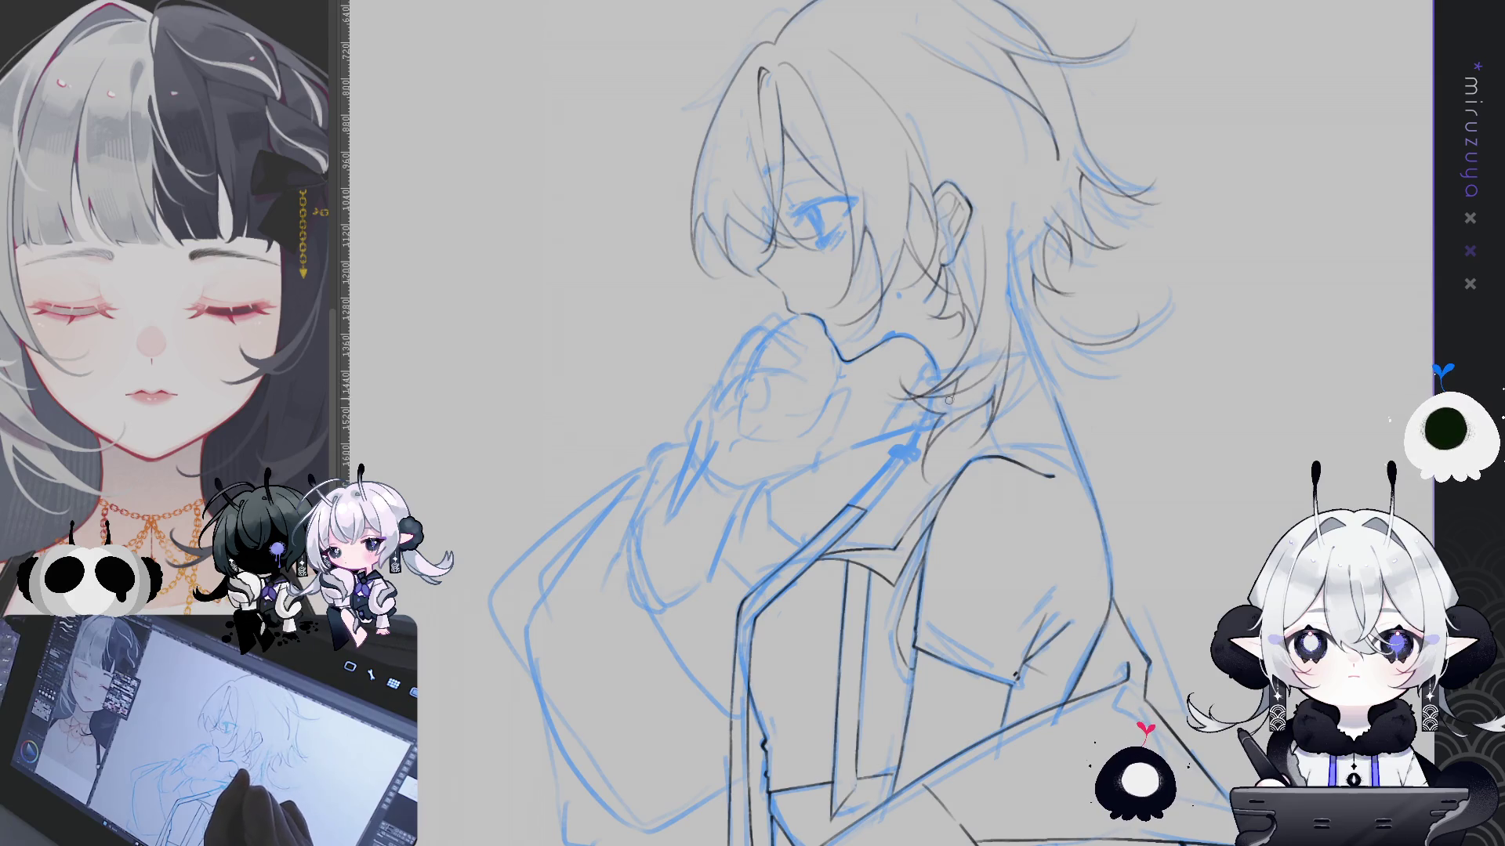
Turn the sketch to comfortable angles for inking the collar lines beneath the chin
left_click_drag(958, 394, 923, 448)
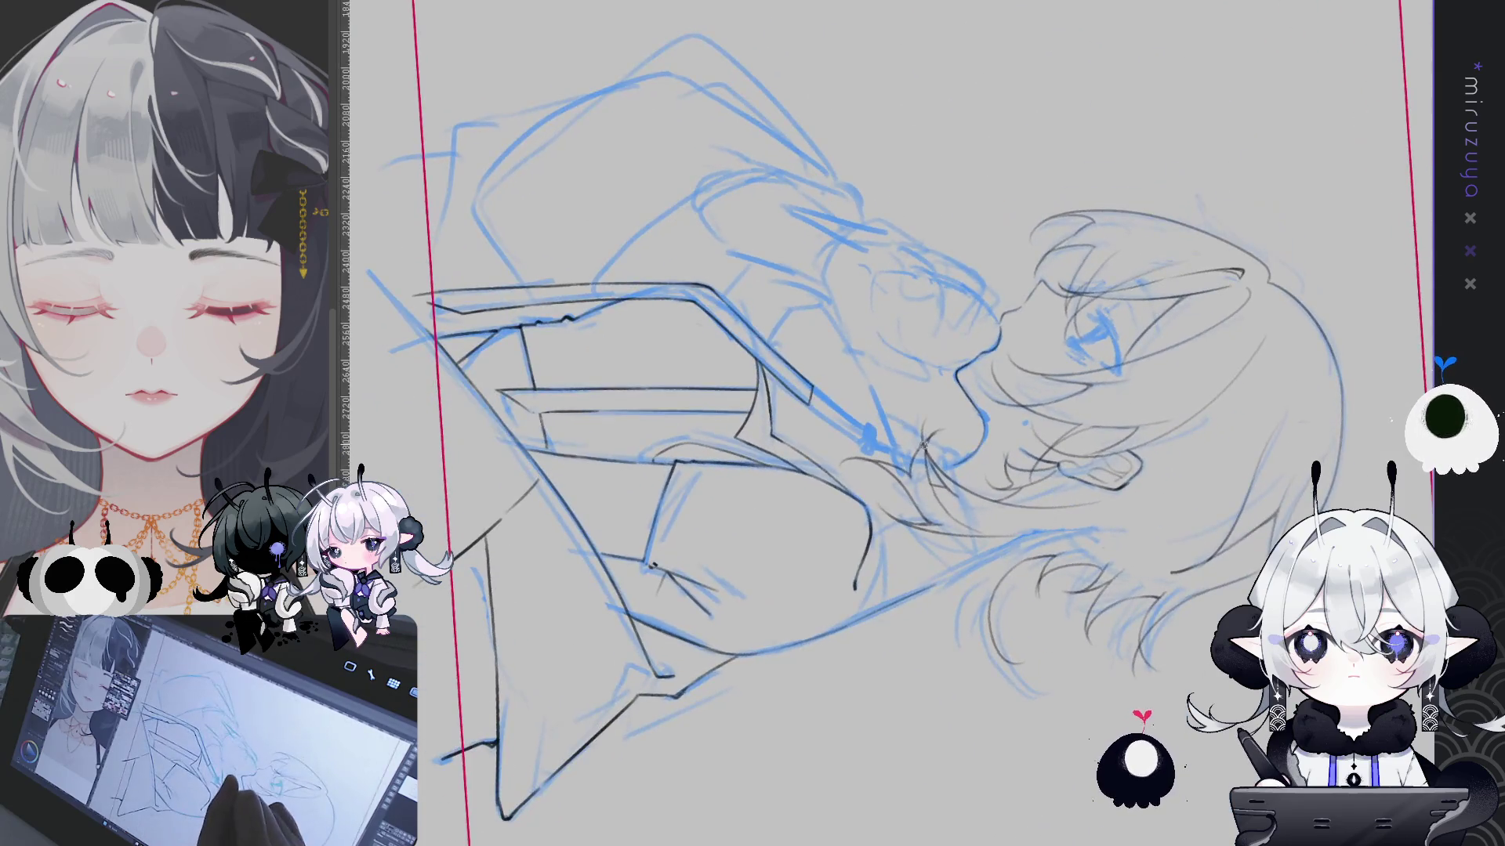
mouse_move(929, 477)
left_mouse_down()
mouse_move(1173, 514)
mouse_move(778, 295)
left_mouse_up()
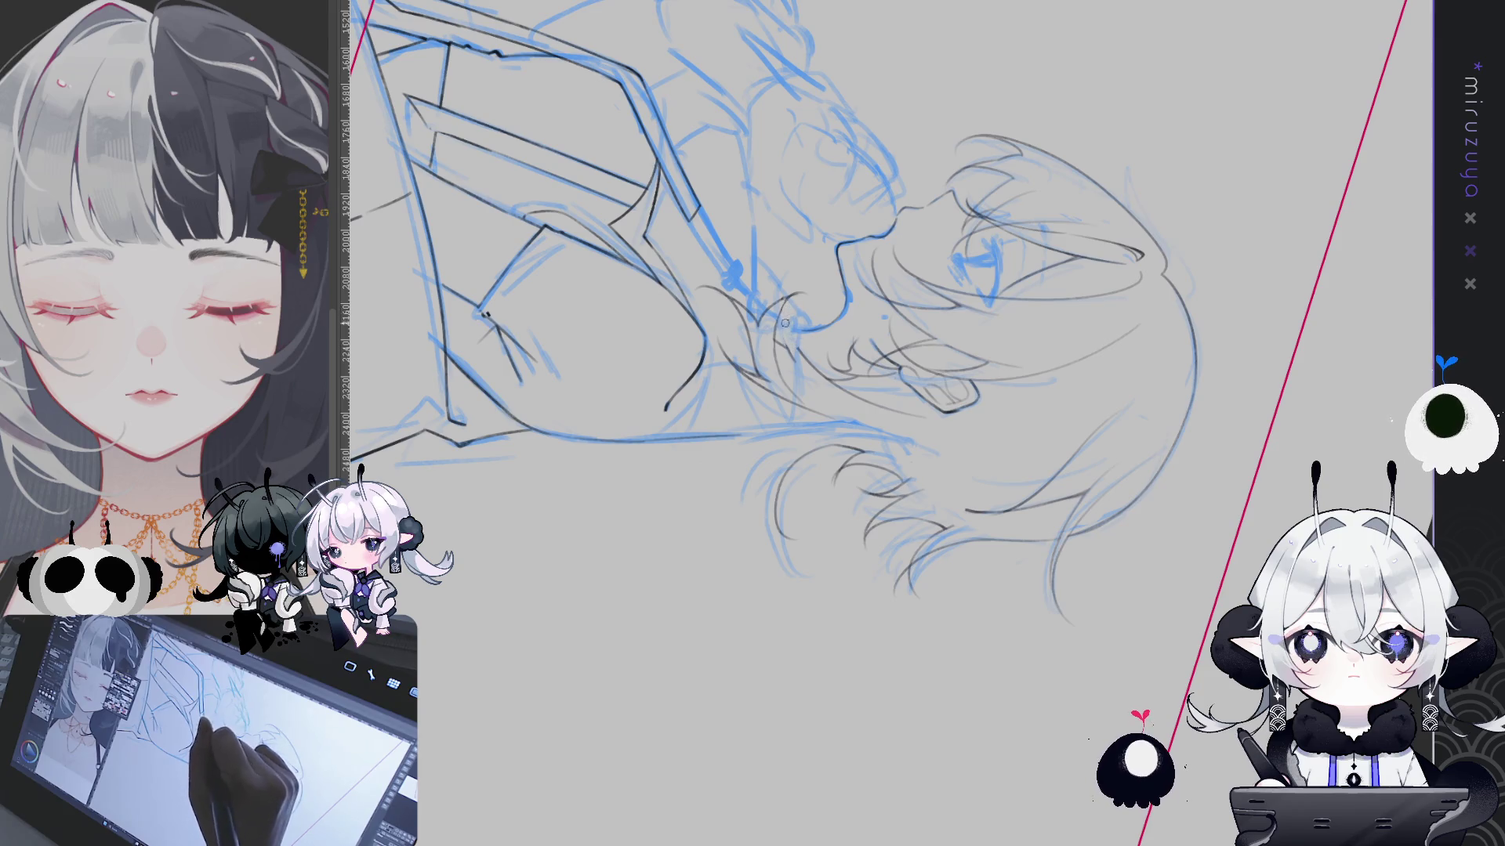
left_click_drag(787, 324, 807, 358)
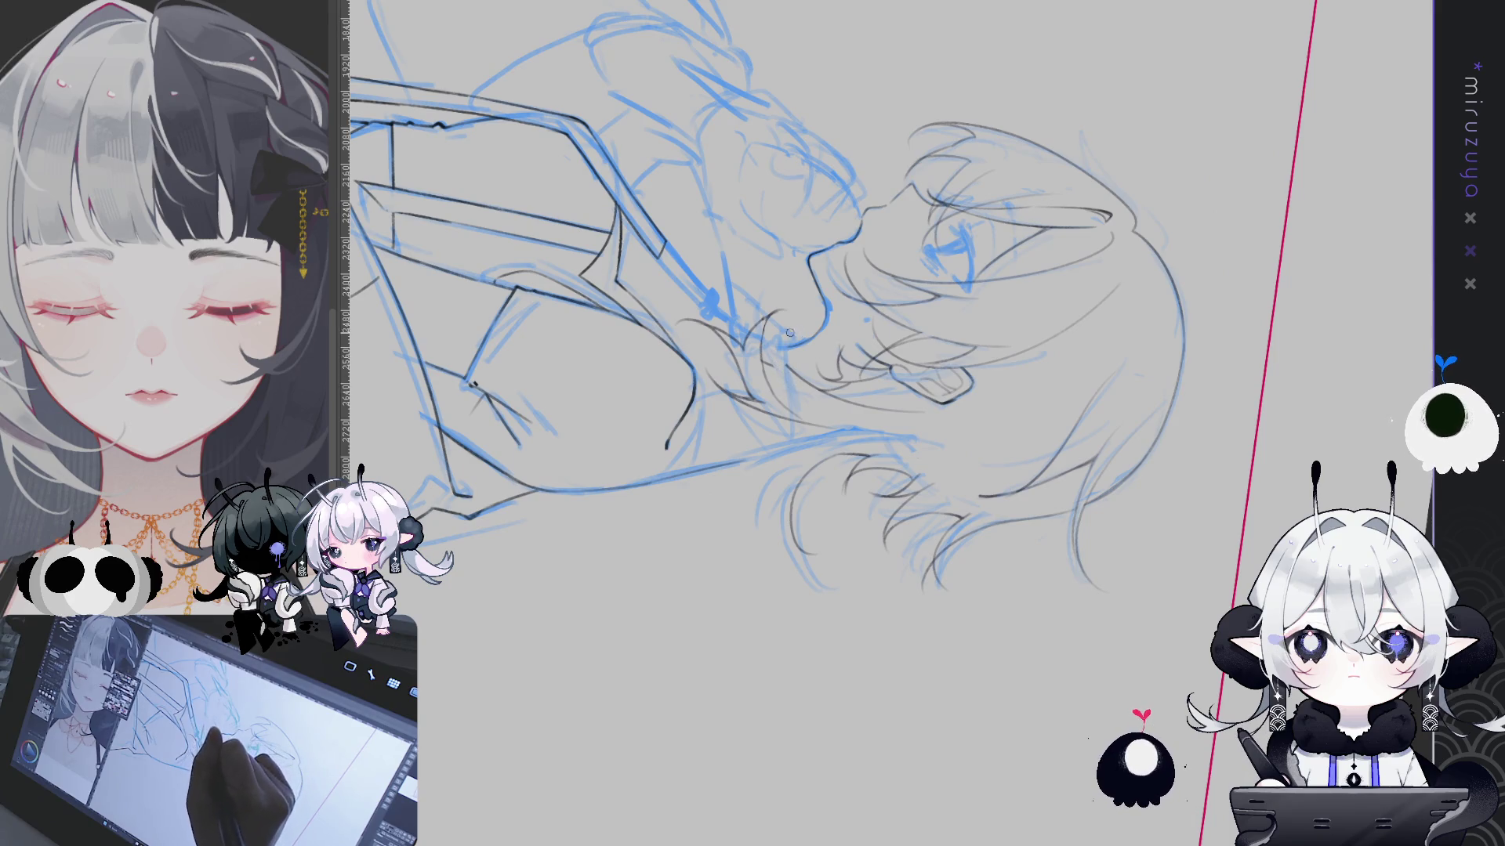
mouse_move(789, 333)
left_mouse_down()
mouse_move(947, 577)
mouse_move(781, 485)
left_mouse_up()
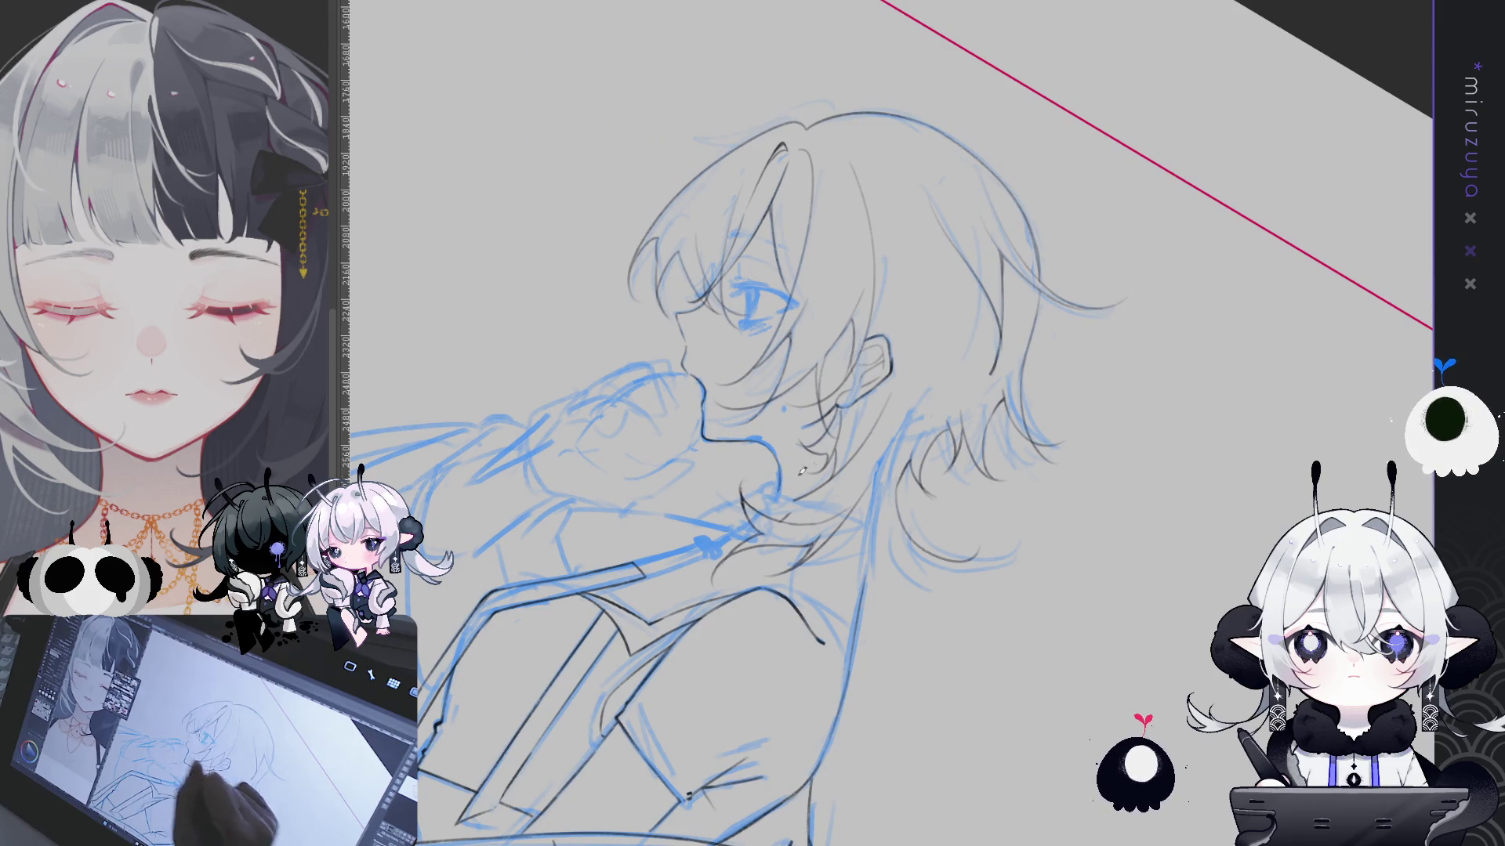
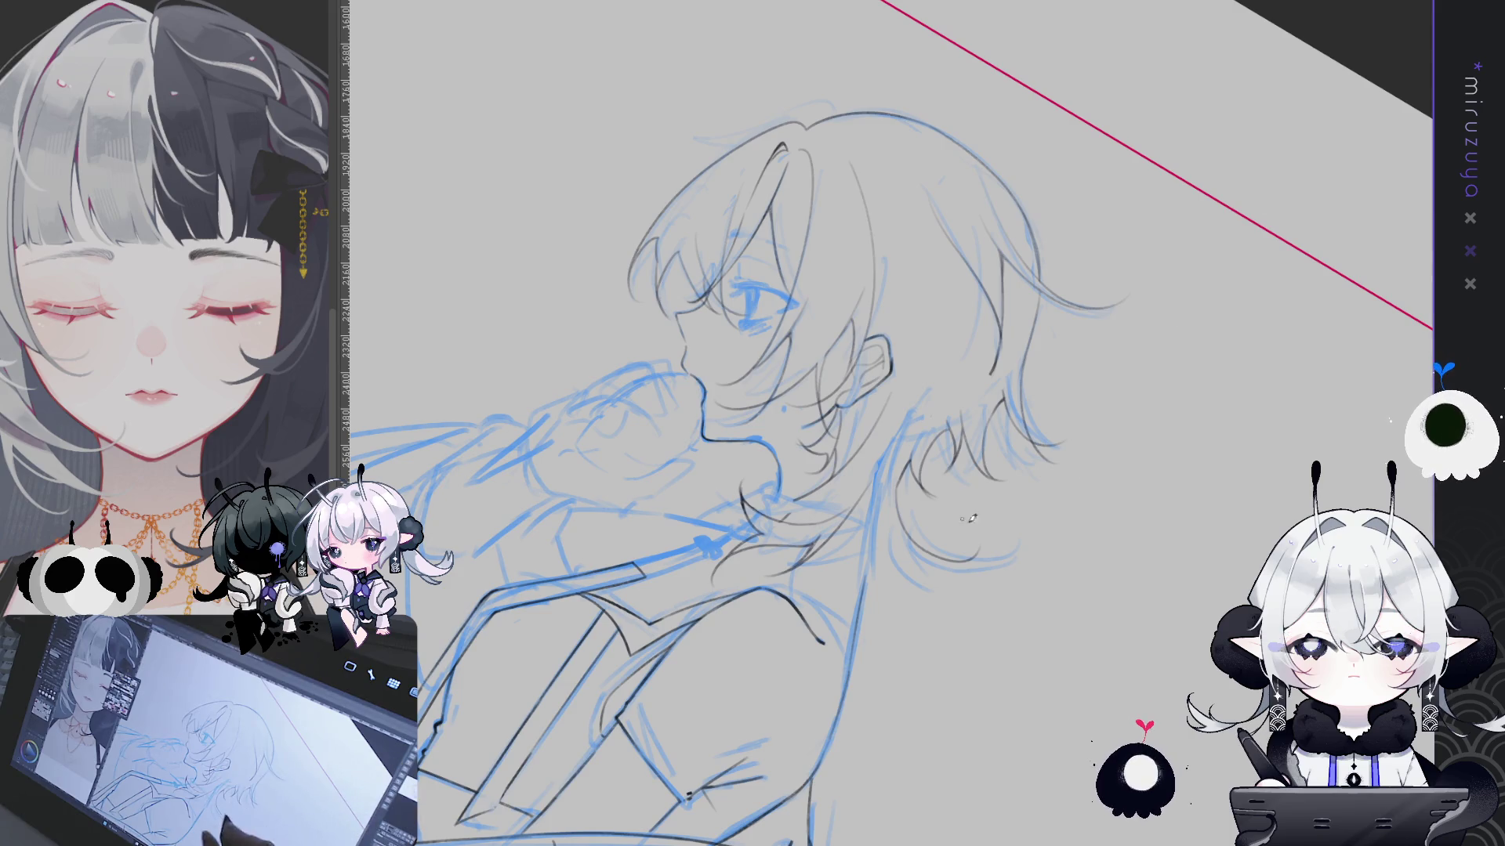
Tilt and mirror the canvas to check the head line art from new angles
left_click_drag(881, 470, 823, 529)
left_click_drag(881, 470, 824, 529)
key("h")
left_click_drag(881, 471, 888, 472)
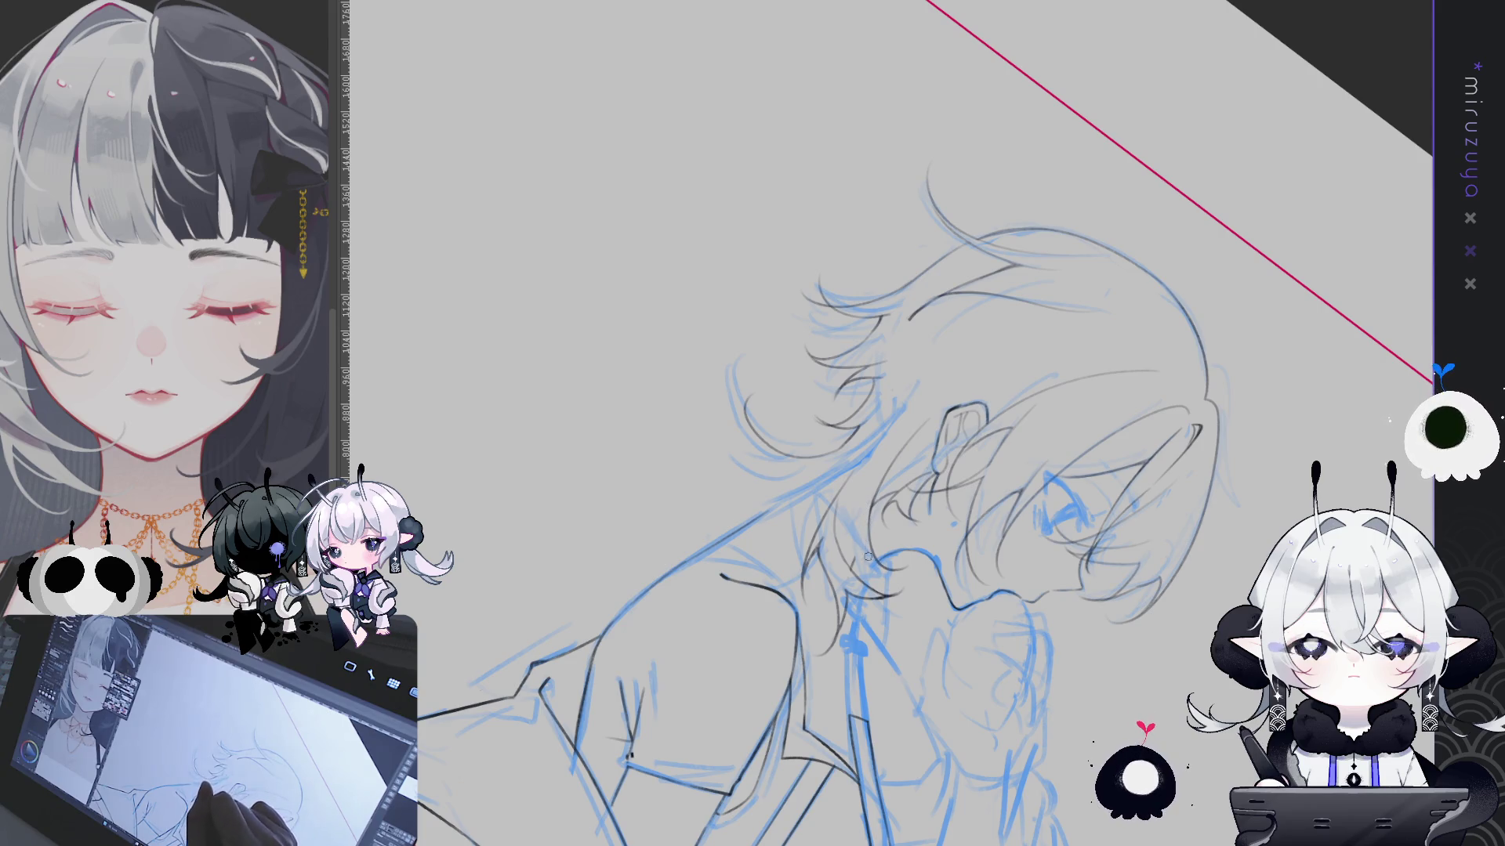
Rotate the view around the head, then level the canvas back to upright
left_click_drag(873, 562, 773, 515)
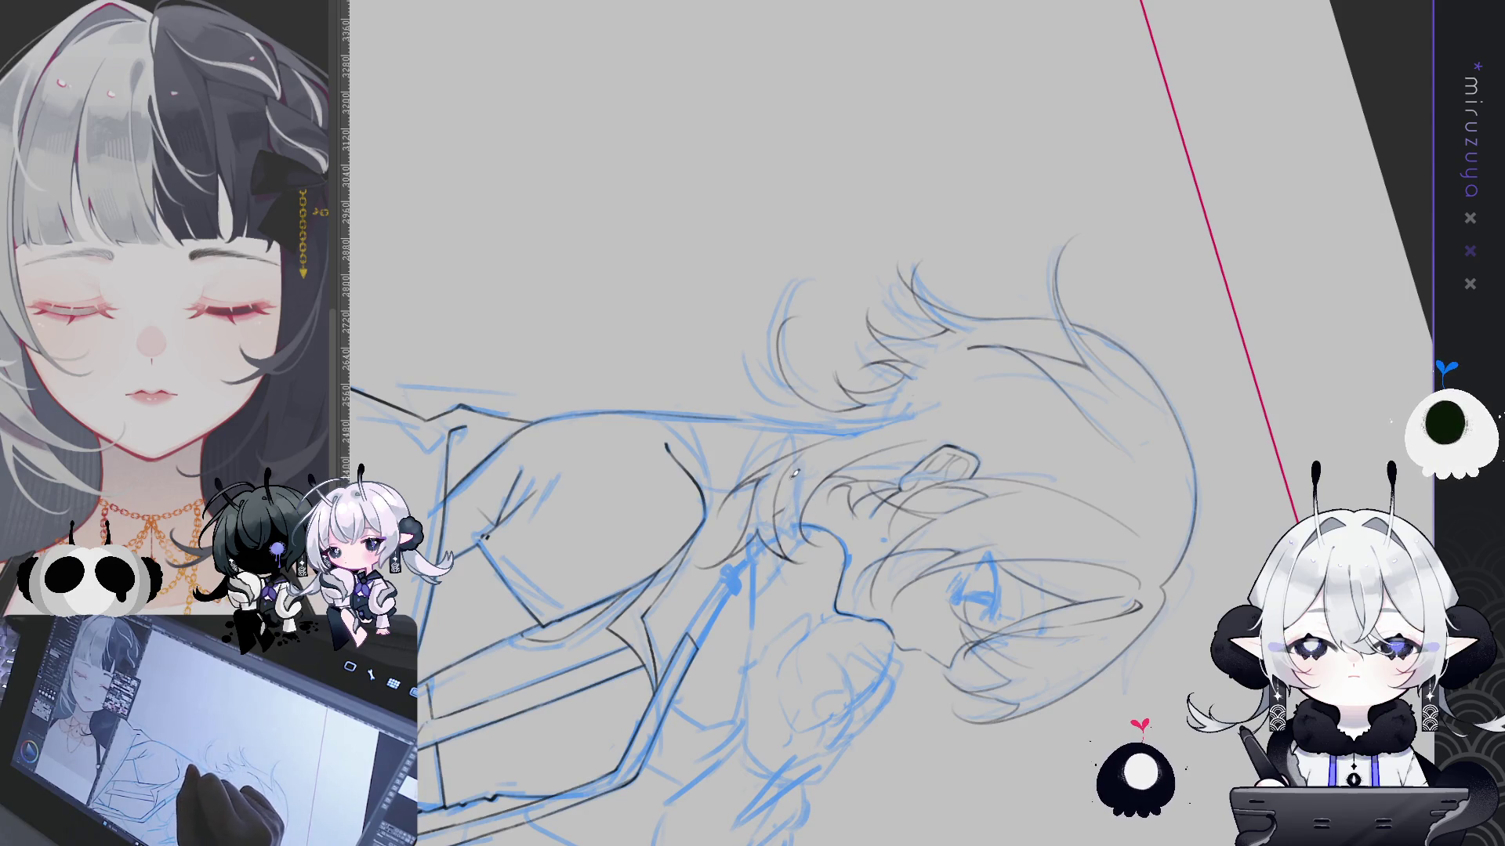
left_click_drag(790, 501, 894, 470)
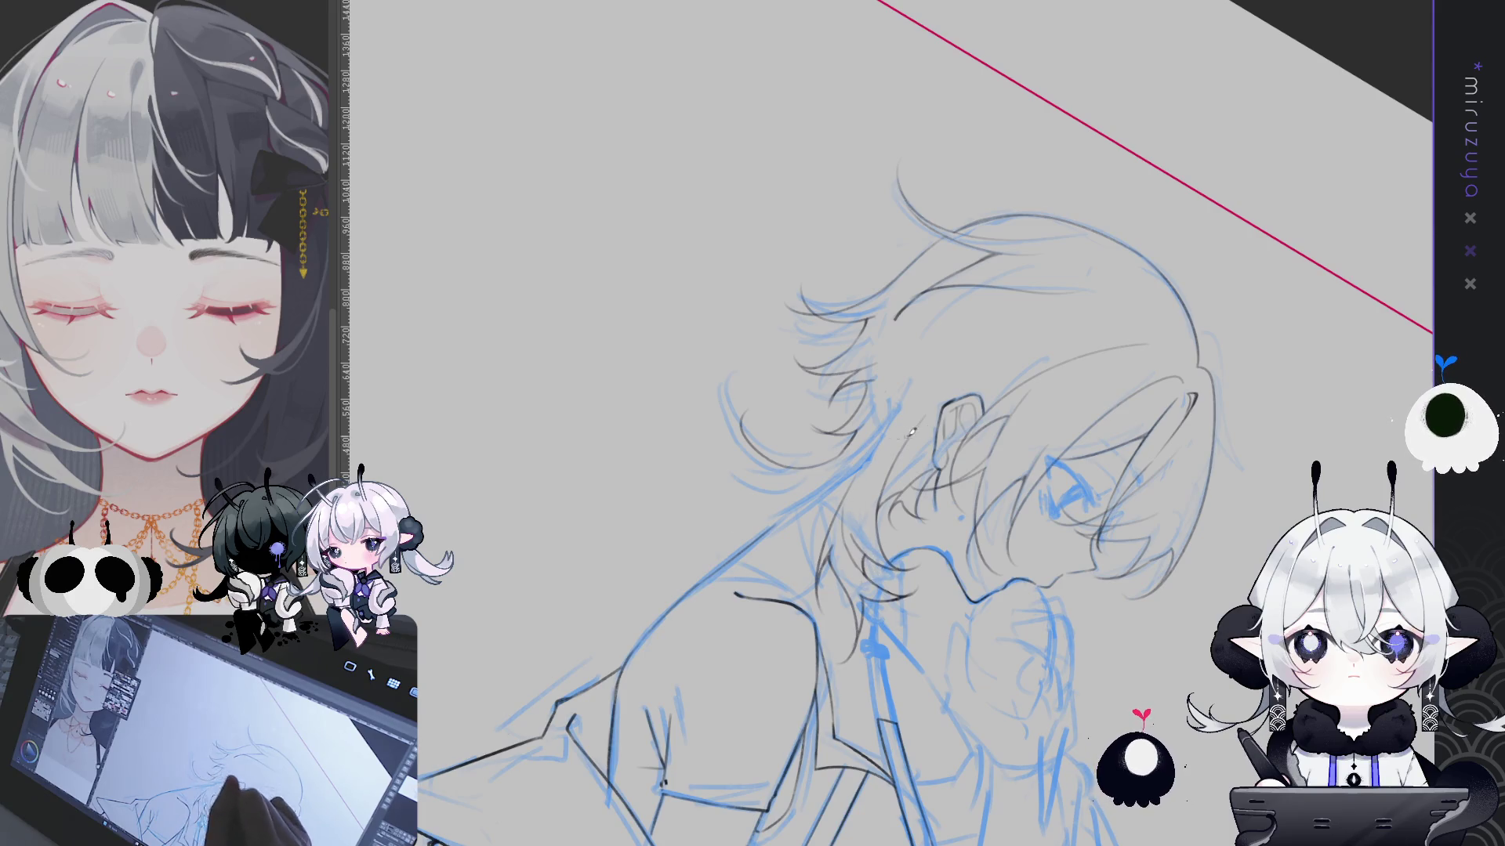
left_click_drag(1277, 288, 1059, 353)
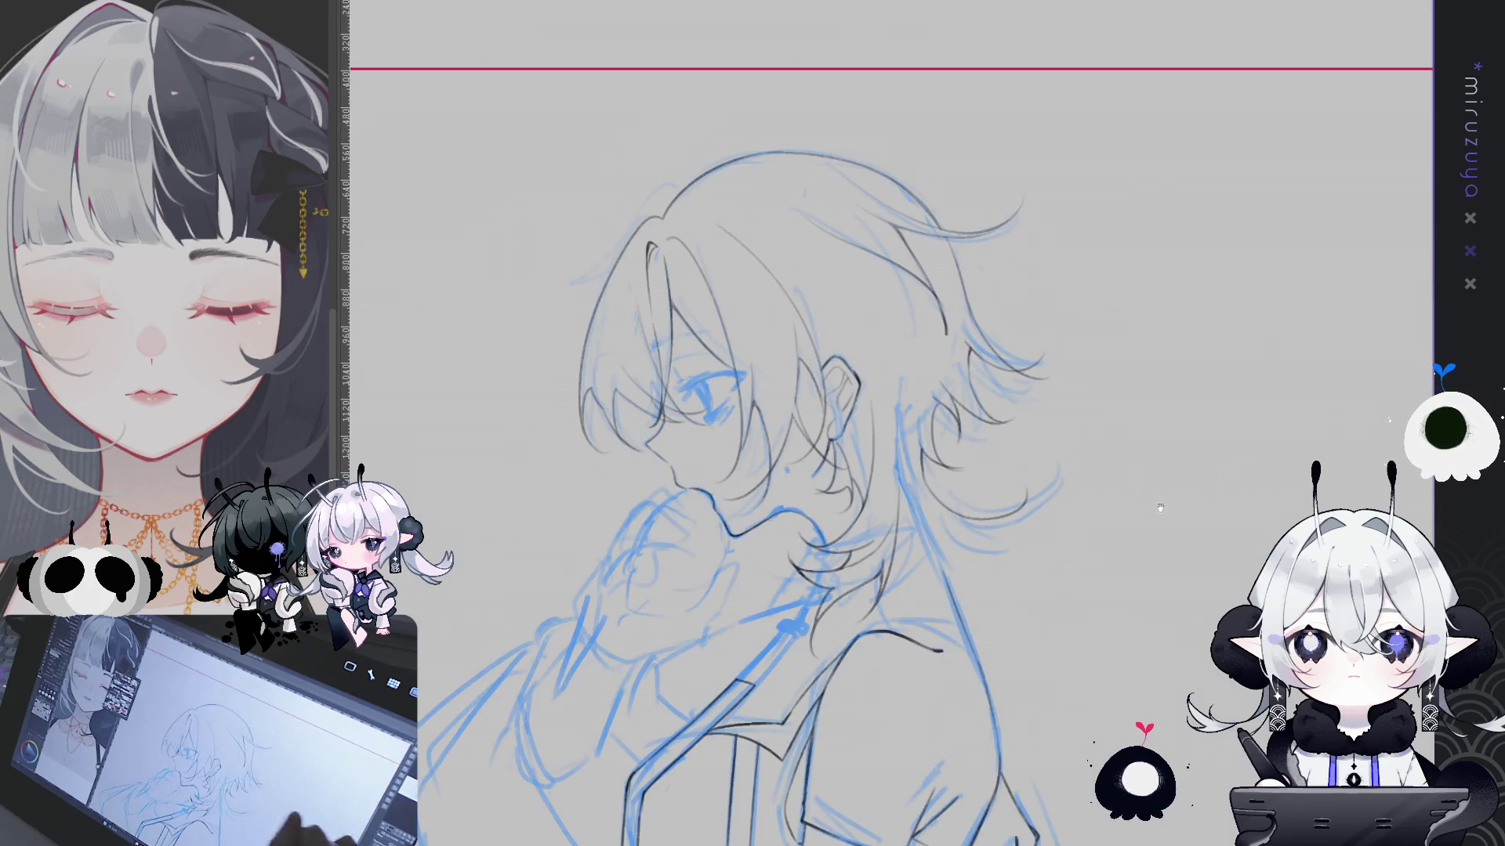
Nudge the view, then fit the whole framed canvas in the window
left_click_drag(876, 384, 856, 377)
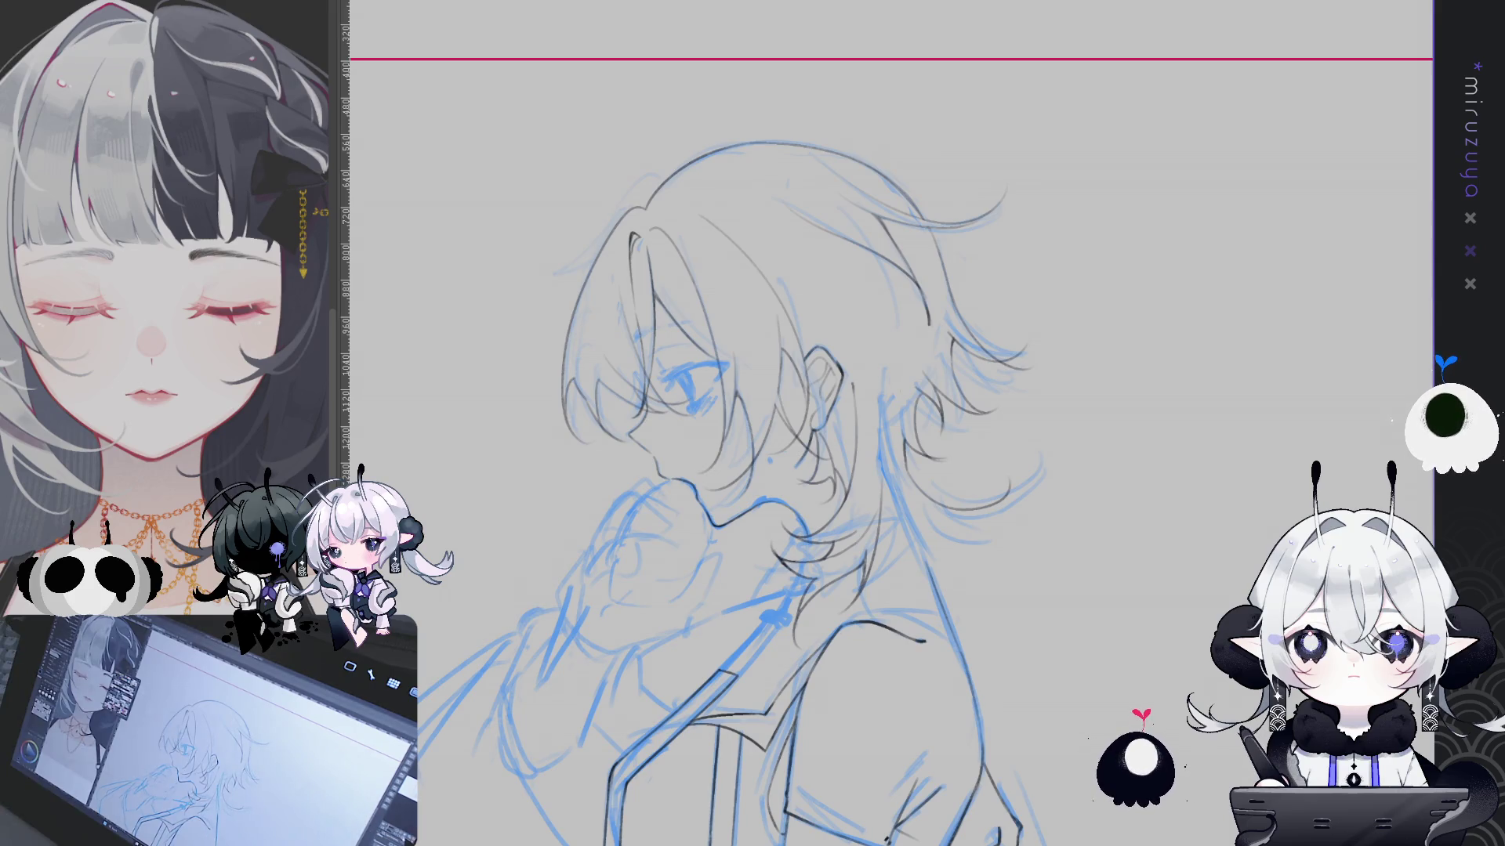
key("ctrl+0")
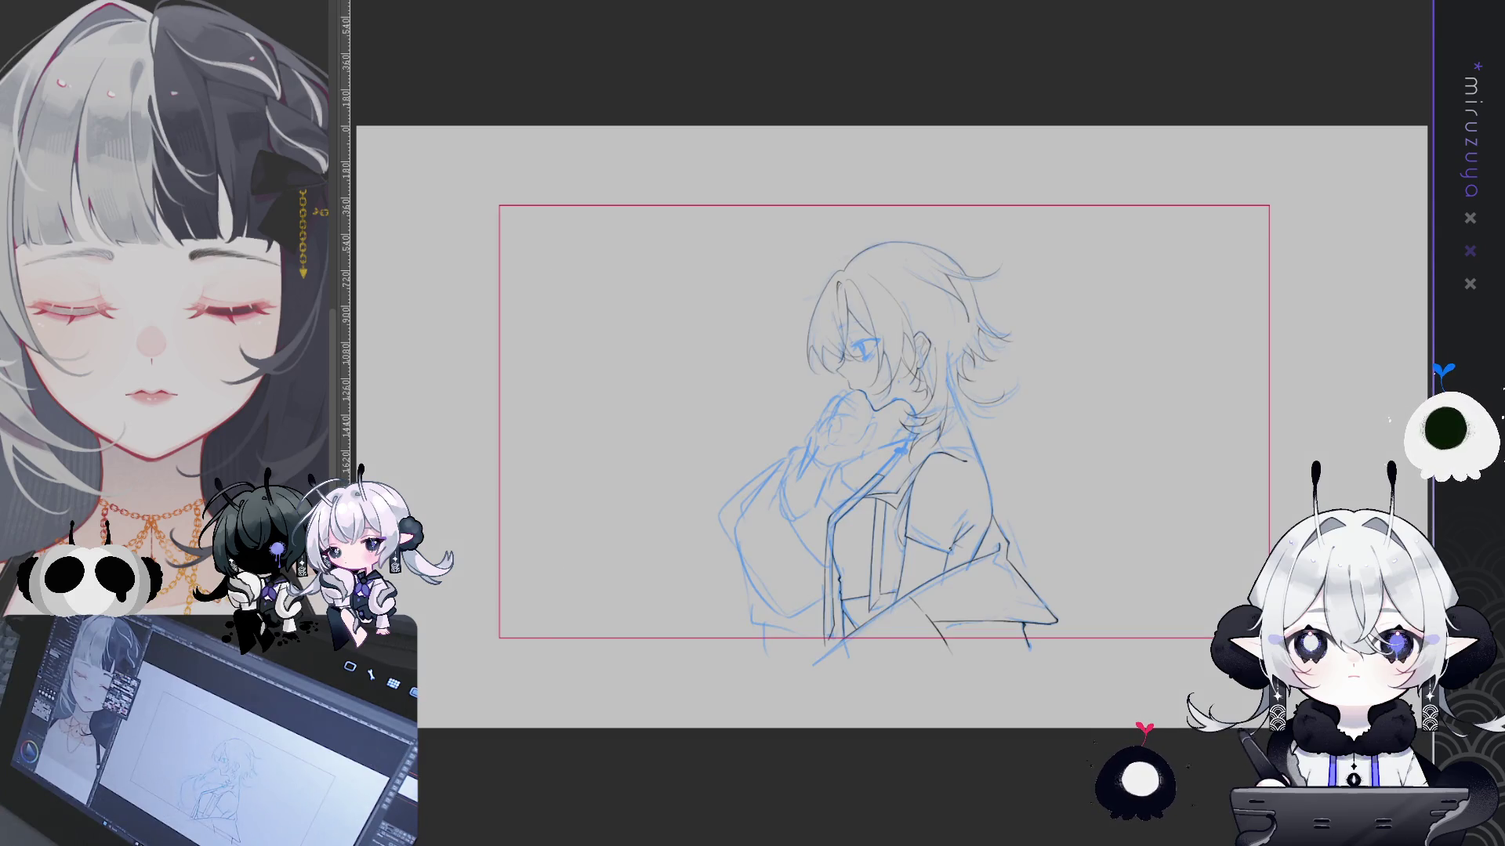
key("ctrl+e")
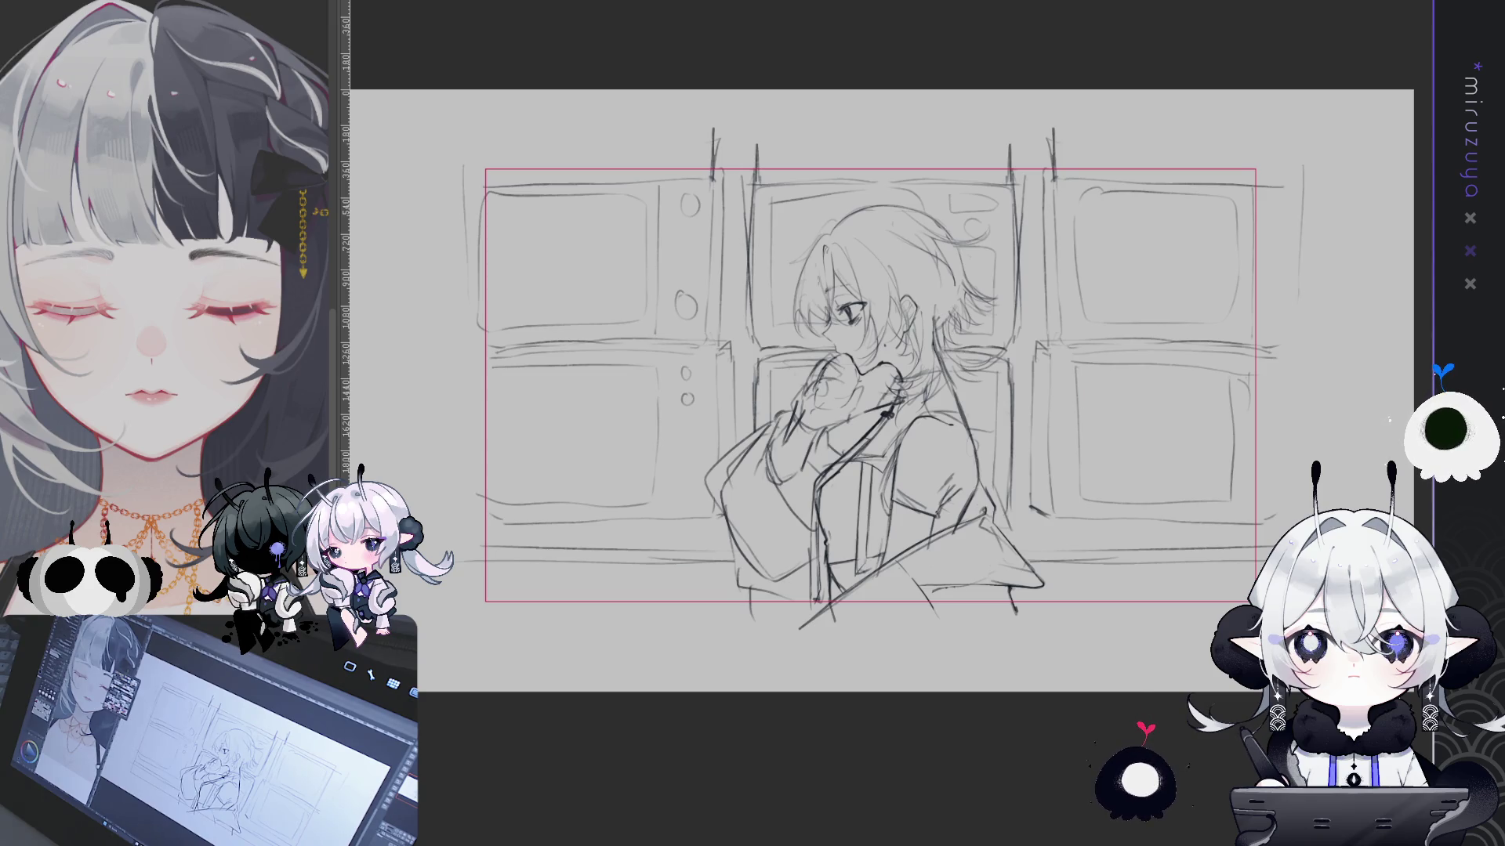
key("Delete")
key("ctrl+shift+b")
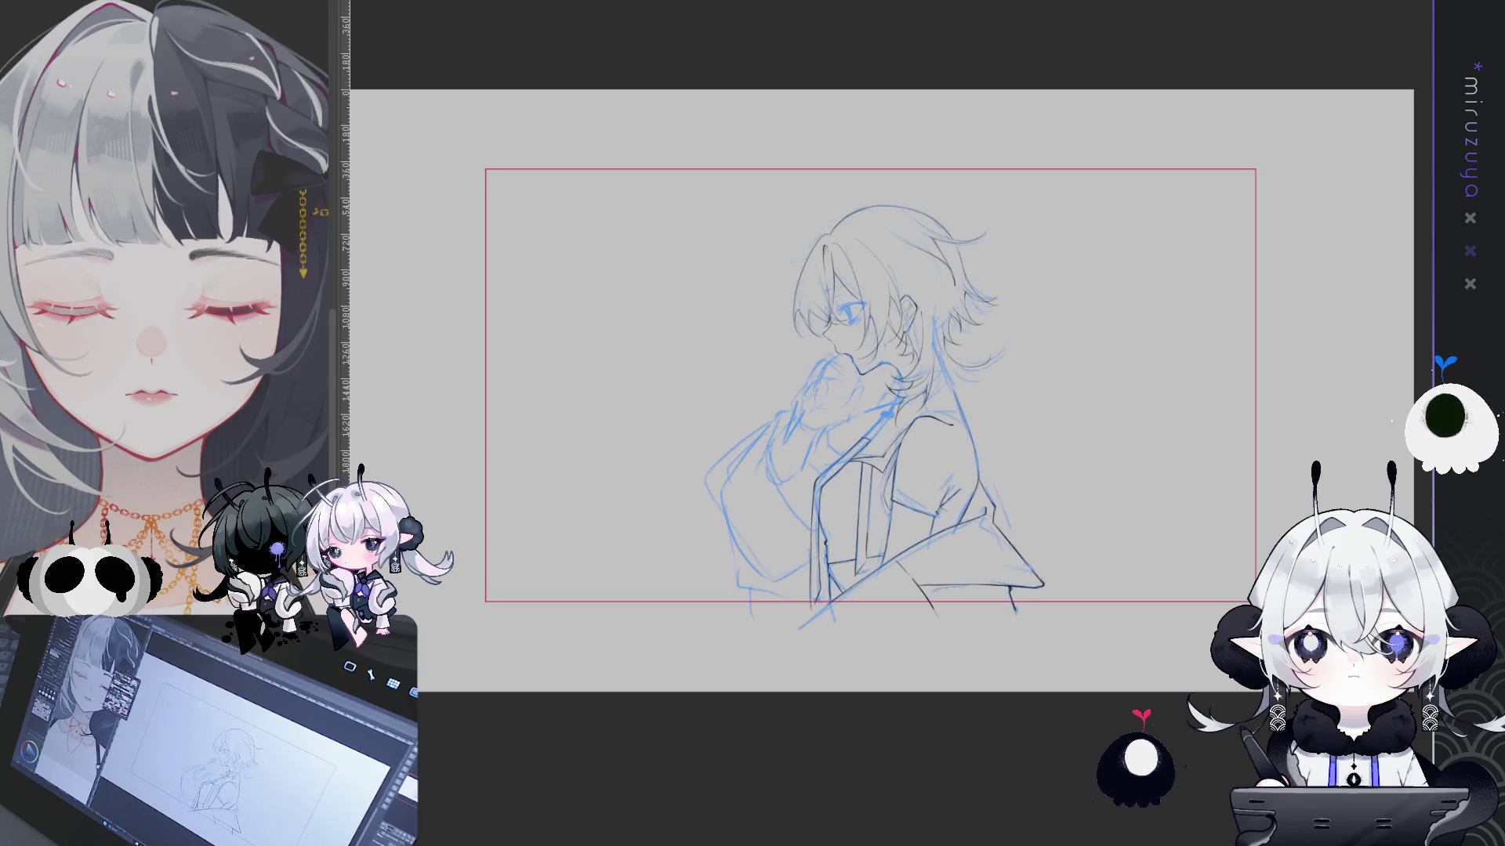
scroll(894, 420, "up", 3)
scroll(894, 420, "up", 2)
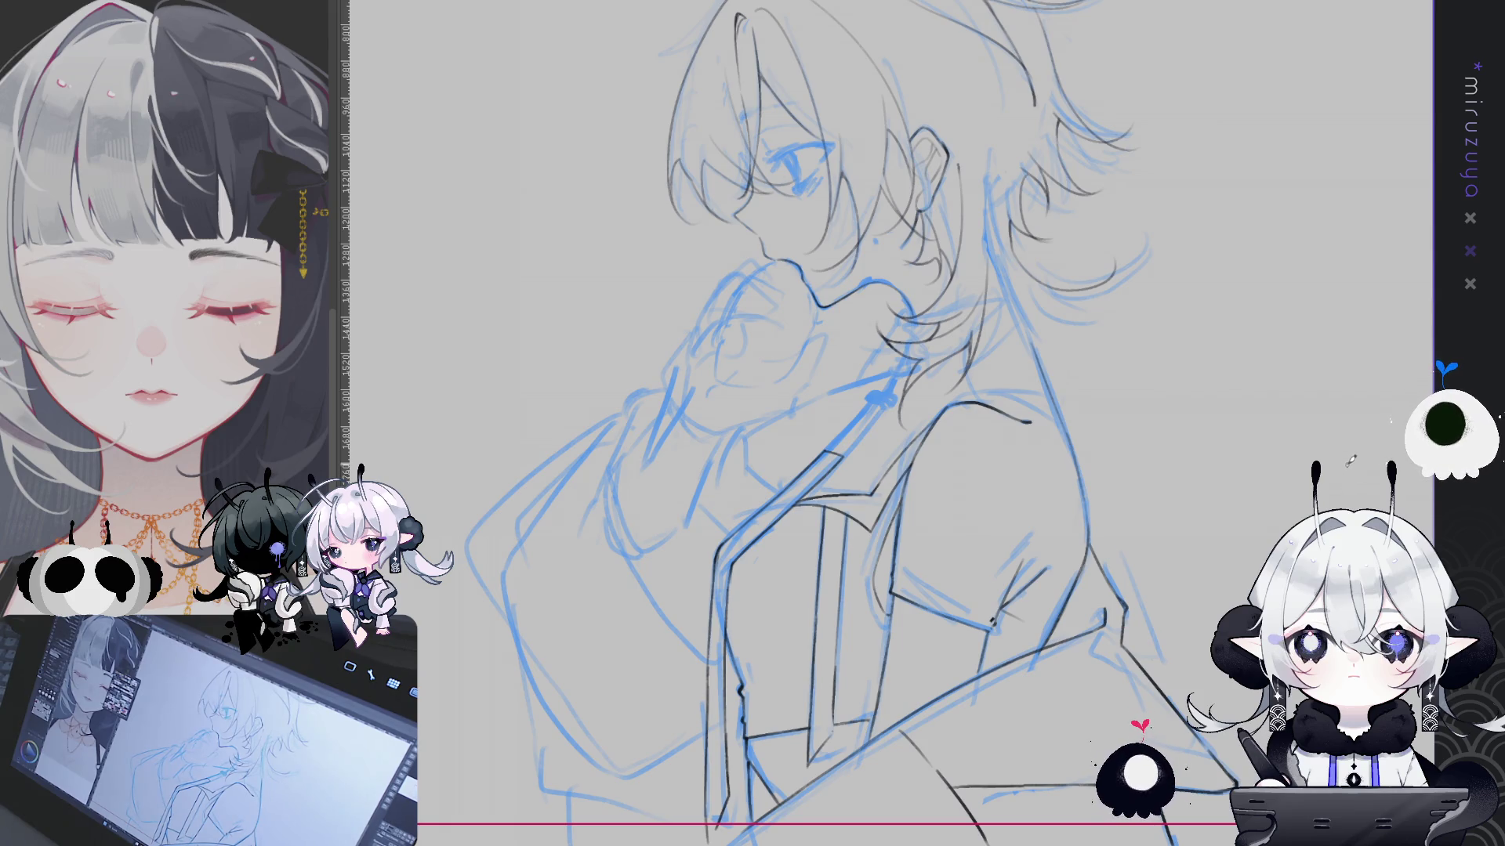
Rotate and zoom the canvas closer on the jacket for inking the sleeve
mouse_move(893, 471)
left_mouse_down()
mouse_move(945, 591)
mouse_move(893, 567)
left_mouse_up()
scroll(945, 591, "up", 2)
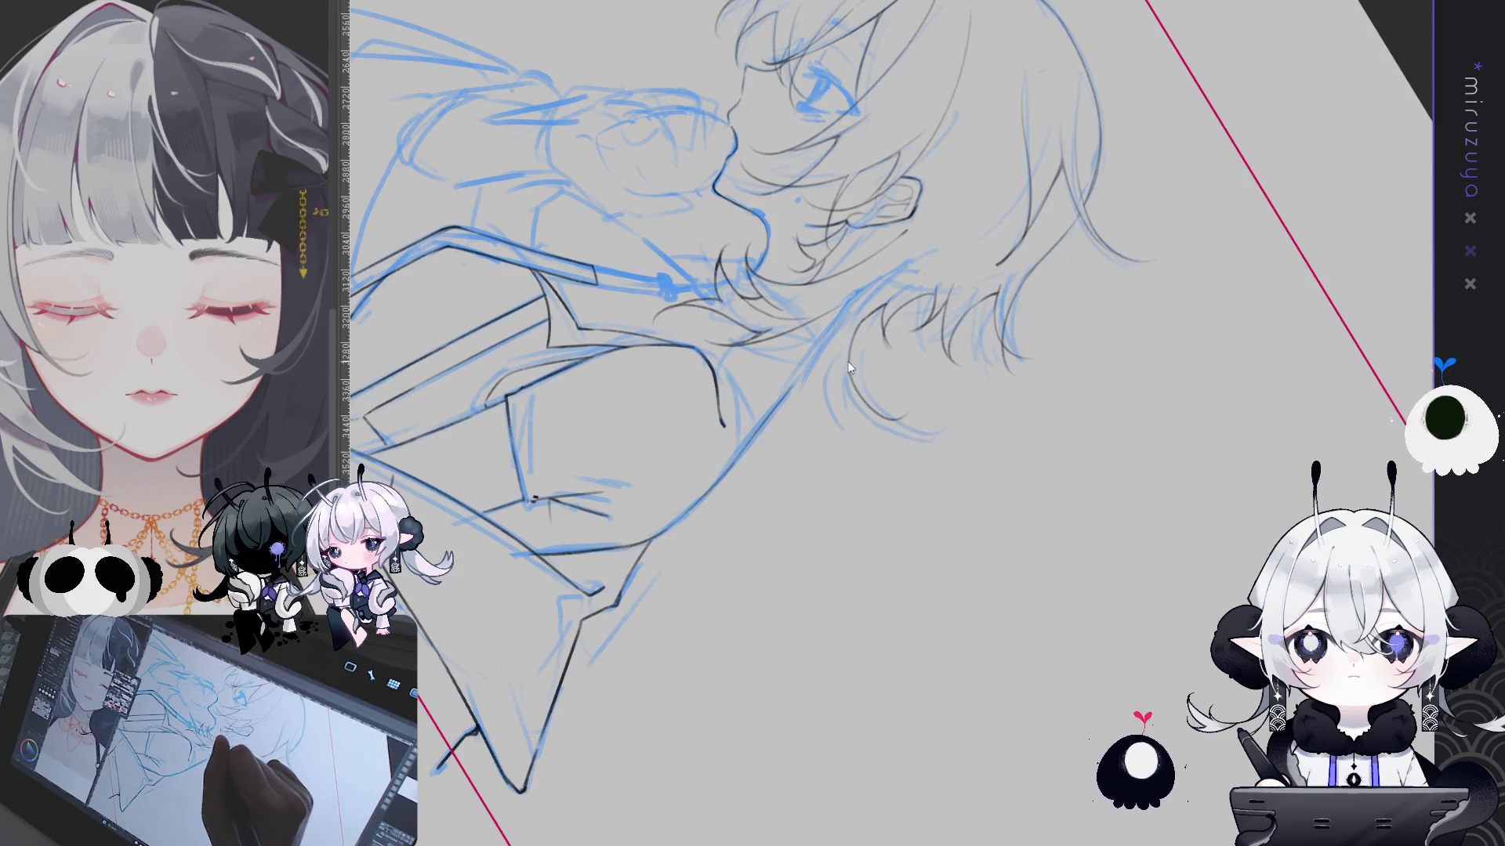
Rotate the canvas and ink the hair contour stroke, undoing and redrawing it until it sits right
mouse_move(904, 385)
left_mouse_down()
mouse_move(911, 695)
mouse_move(809, 398)
left_mouse_up()
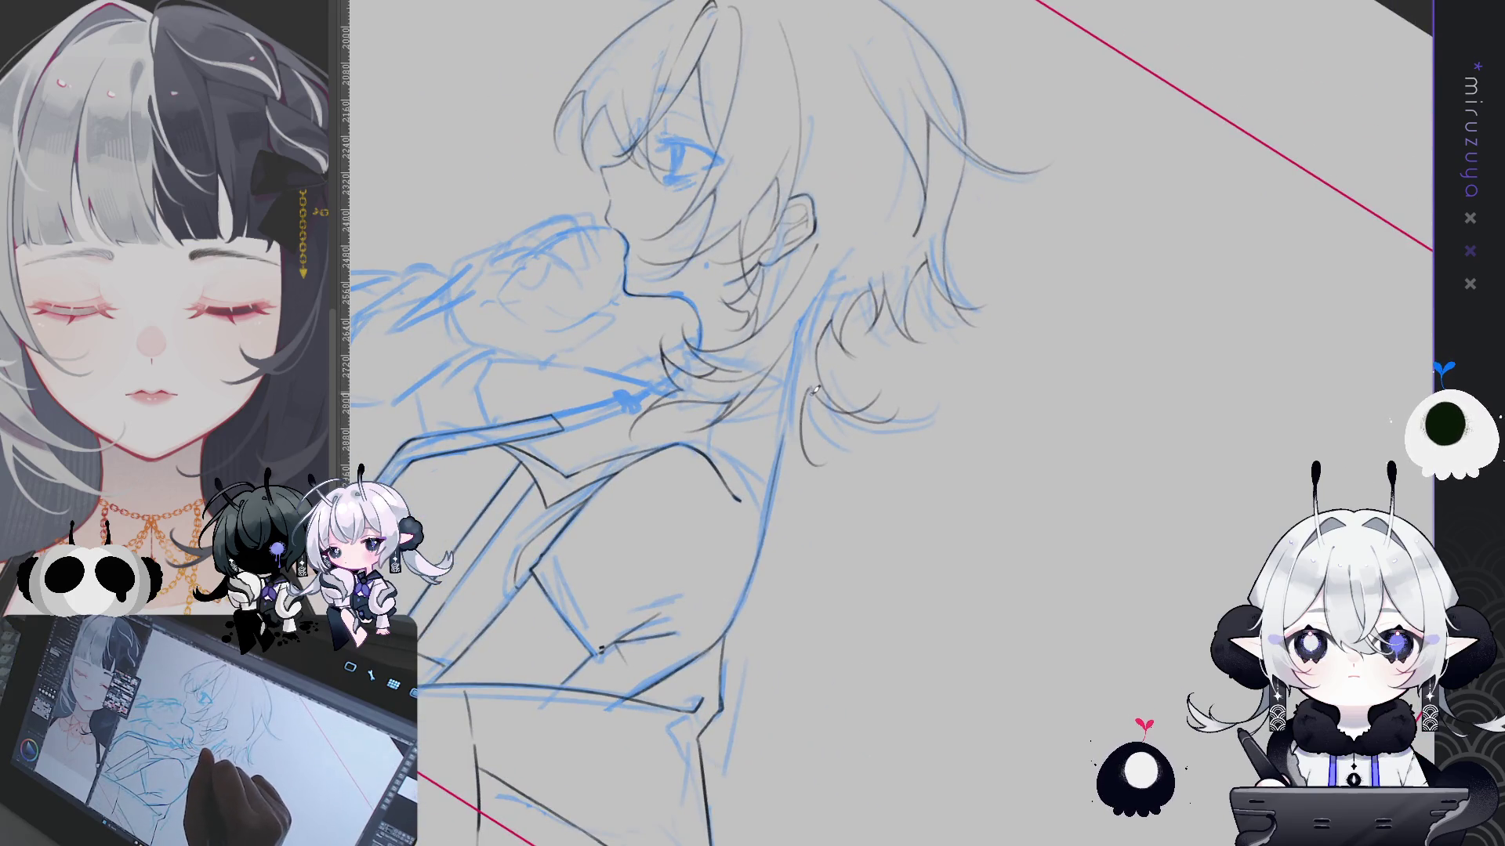
left_click_drag(789, 363, 814, 448)
key("ctrl+z")
key("ctrl+z")
left_click_drag(790, 353, 814, 448)
key("ctrl+z")
left_click_drag(787, 354, 811, 435)
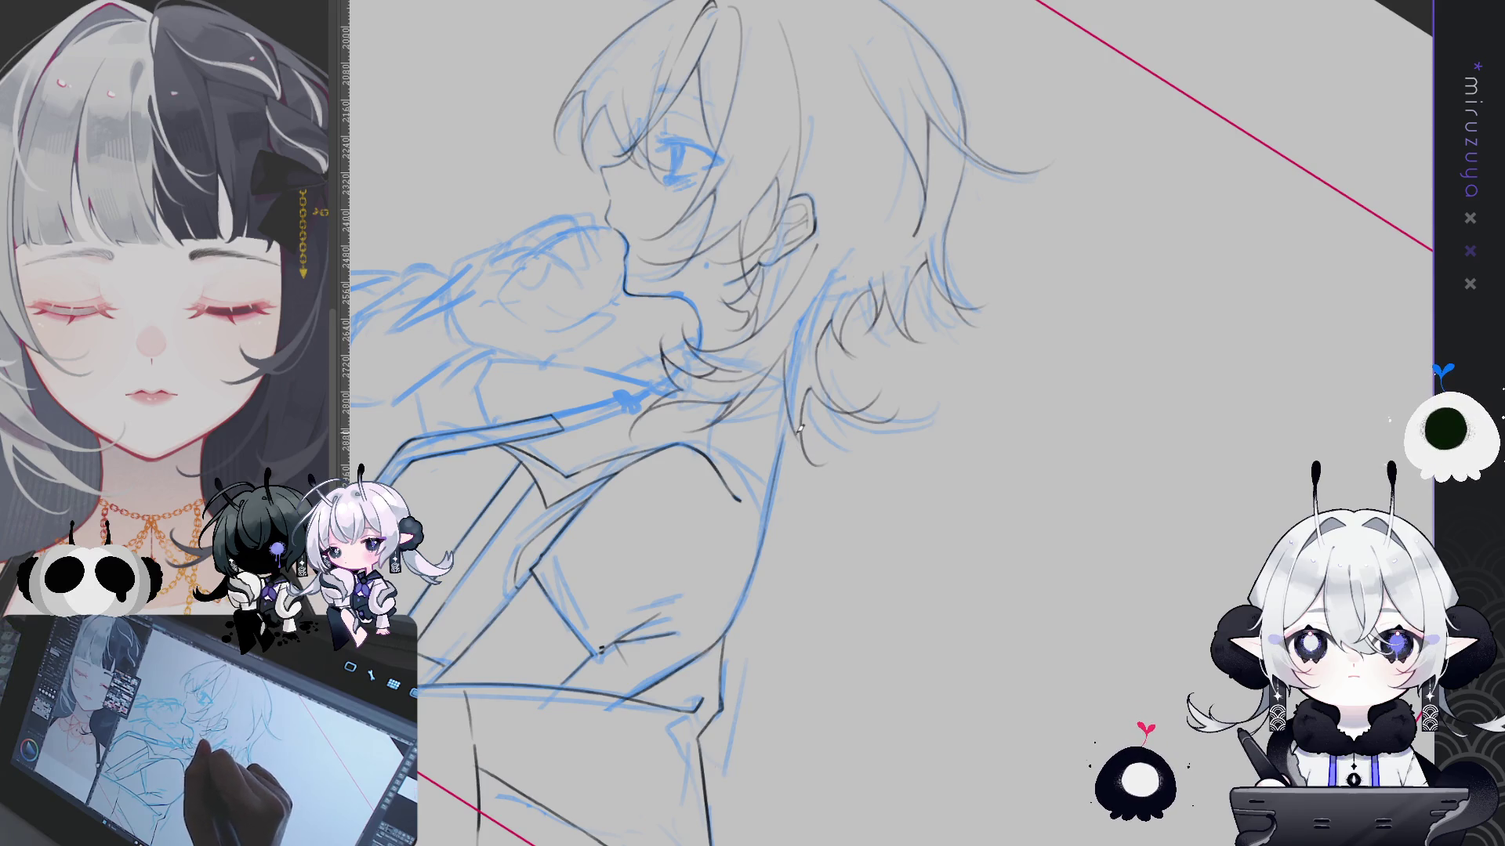
Add short ink strokes along the hair edge and strand tips at a shallower canvas angle
left_click_drag(814, 694, 803, 499)
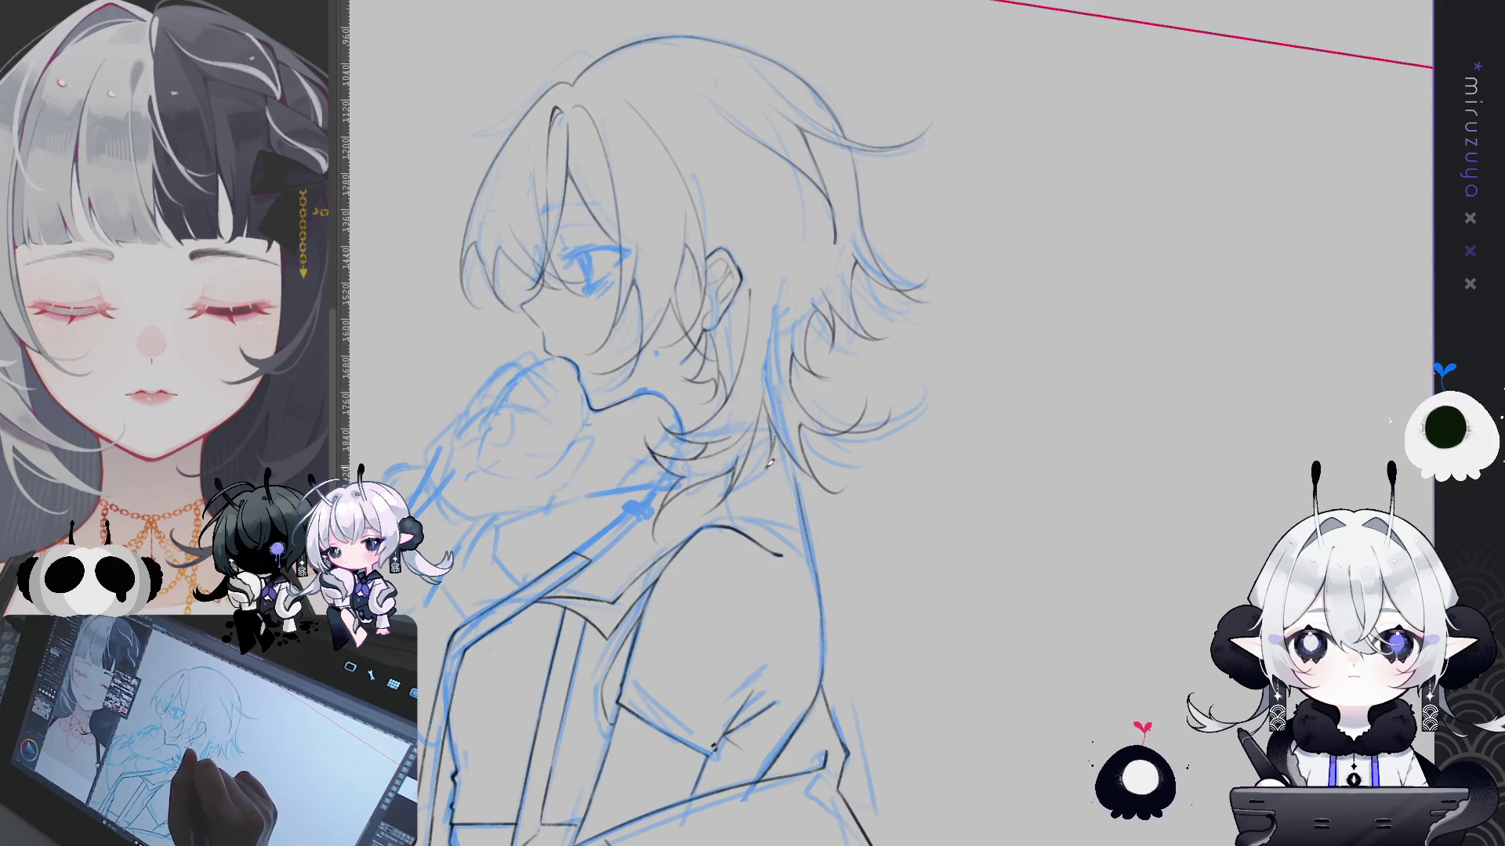
left_click_drag(771, 410, 762, 489)
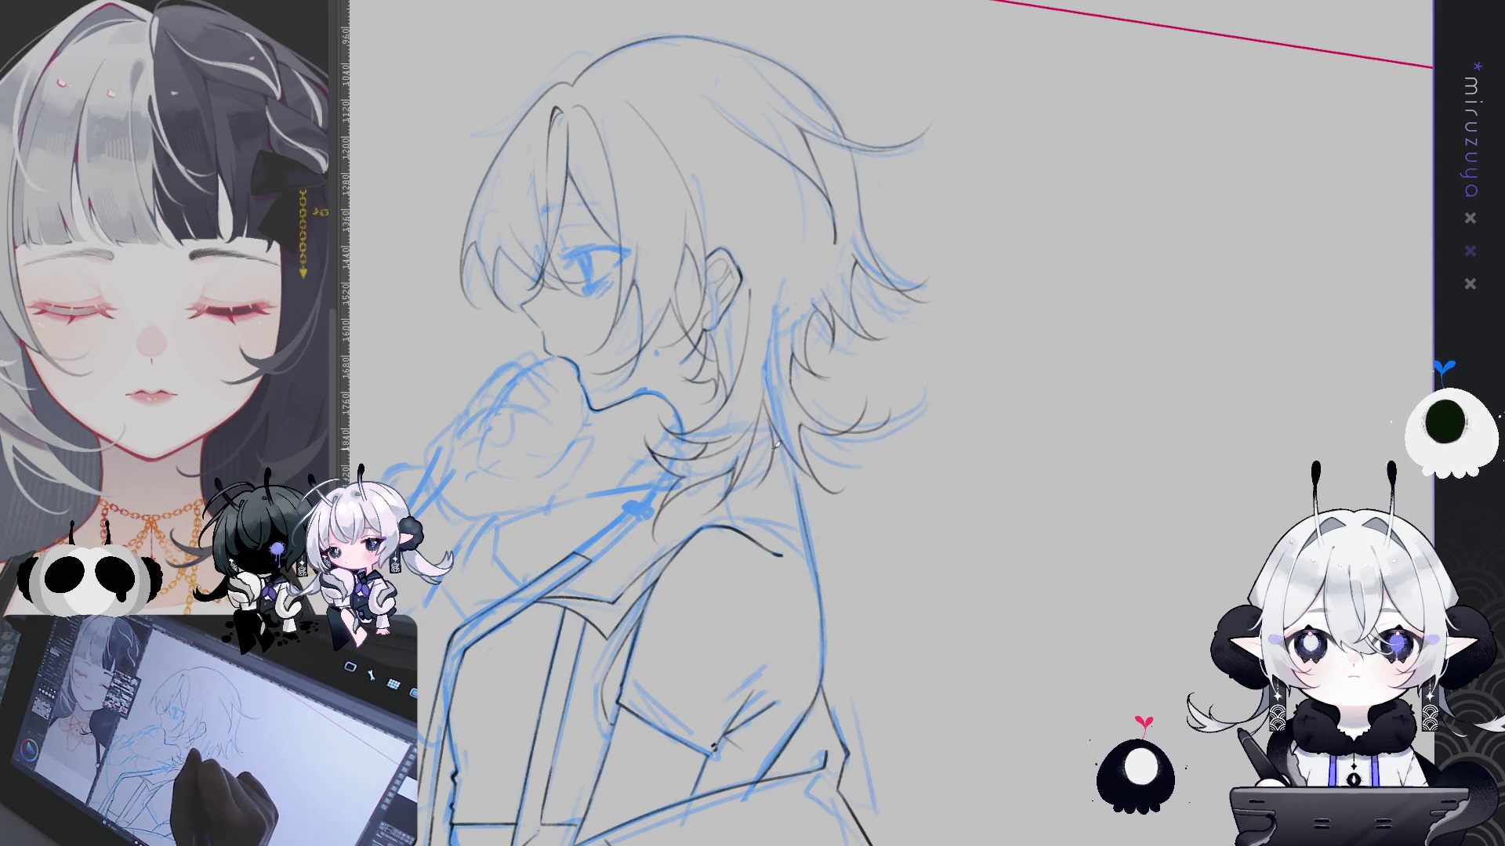
mouse_move(780, 429)
left_mouse_down()
mouse_move(764, 488)
mouse_move(773, 470)
left_mouse_up()
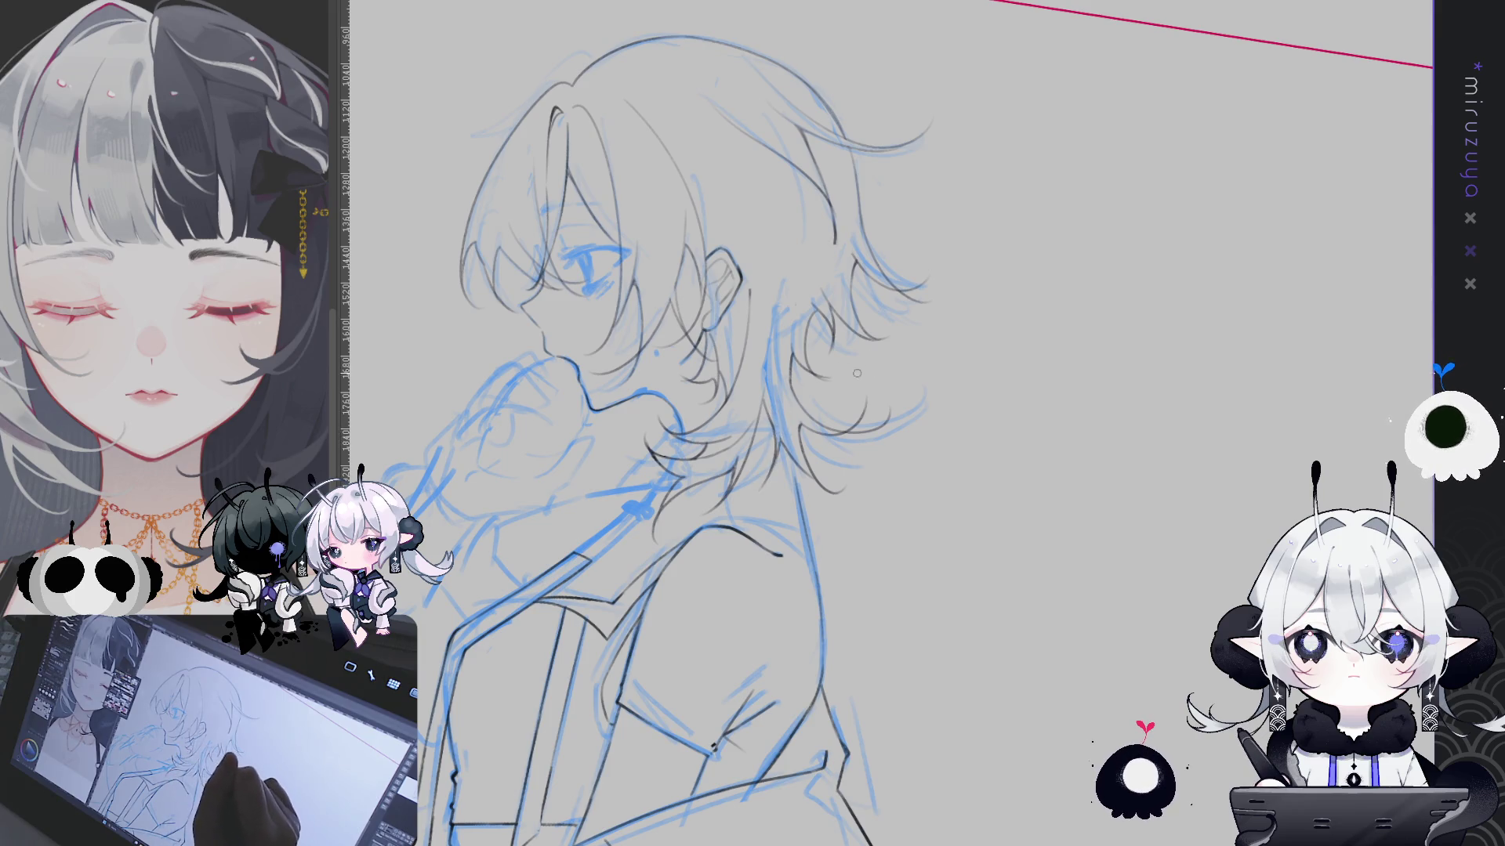
left_click_drag(790, 449, 796, 486)
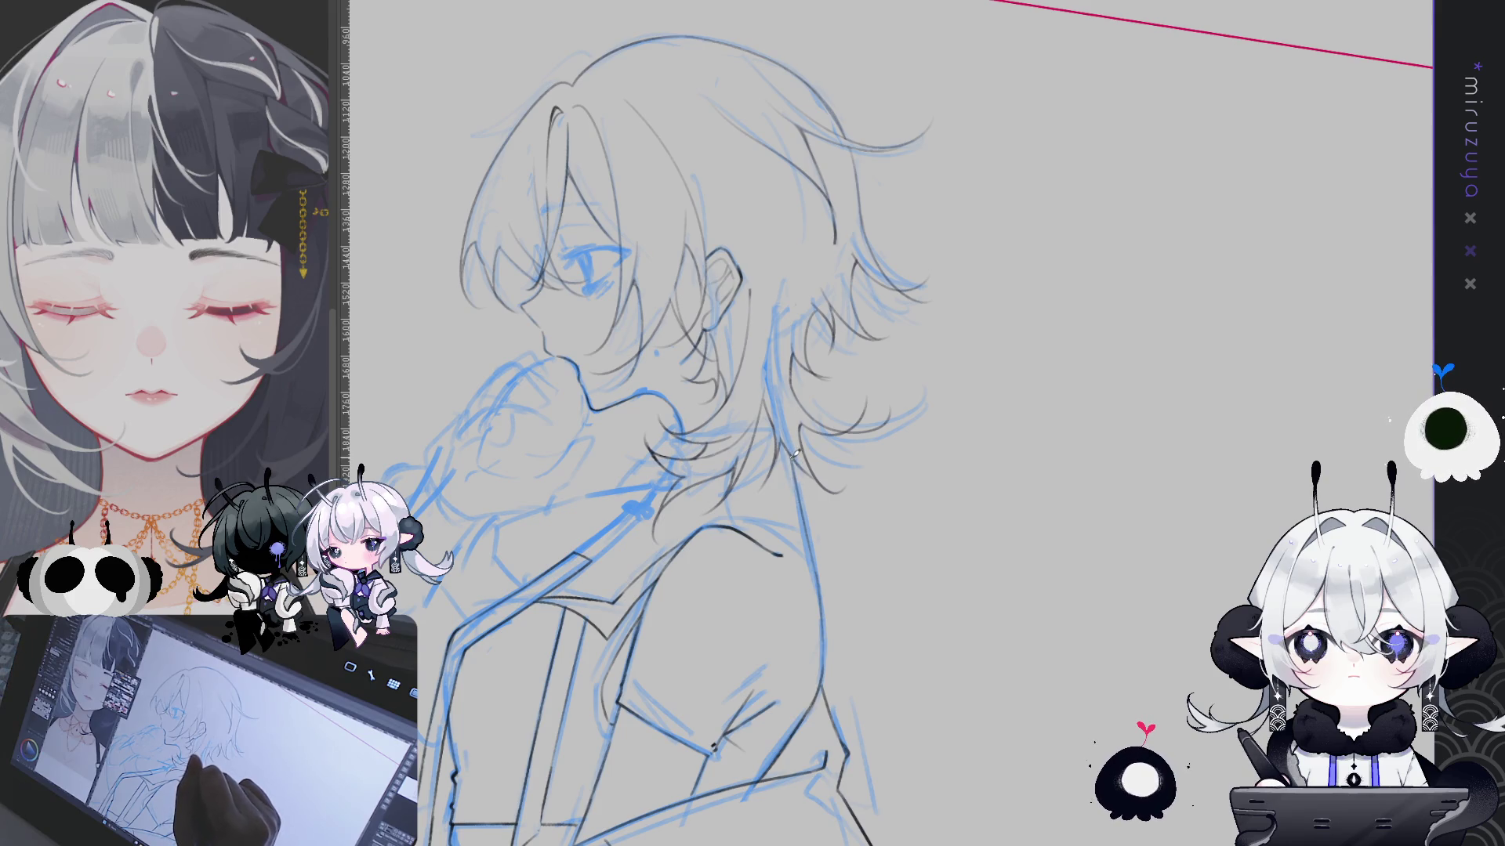
Move down to the arm, straighten the view and ink a dark line along the sleeve edge
left_click_drag(796, 454, 914, 283)
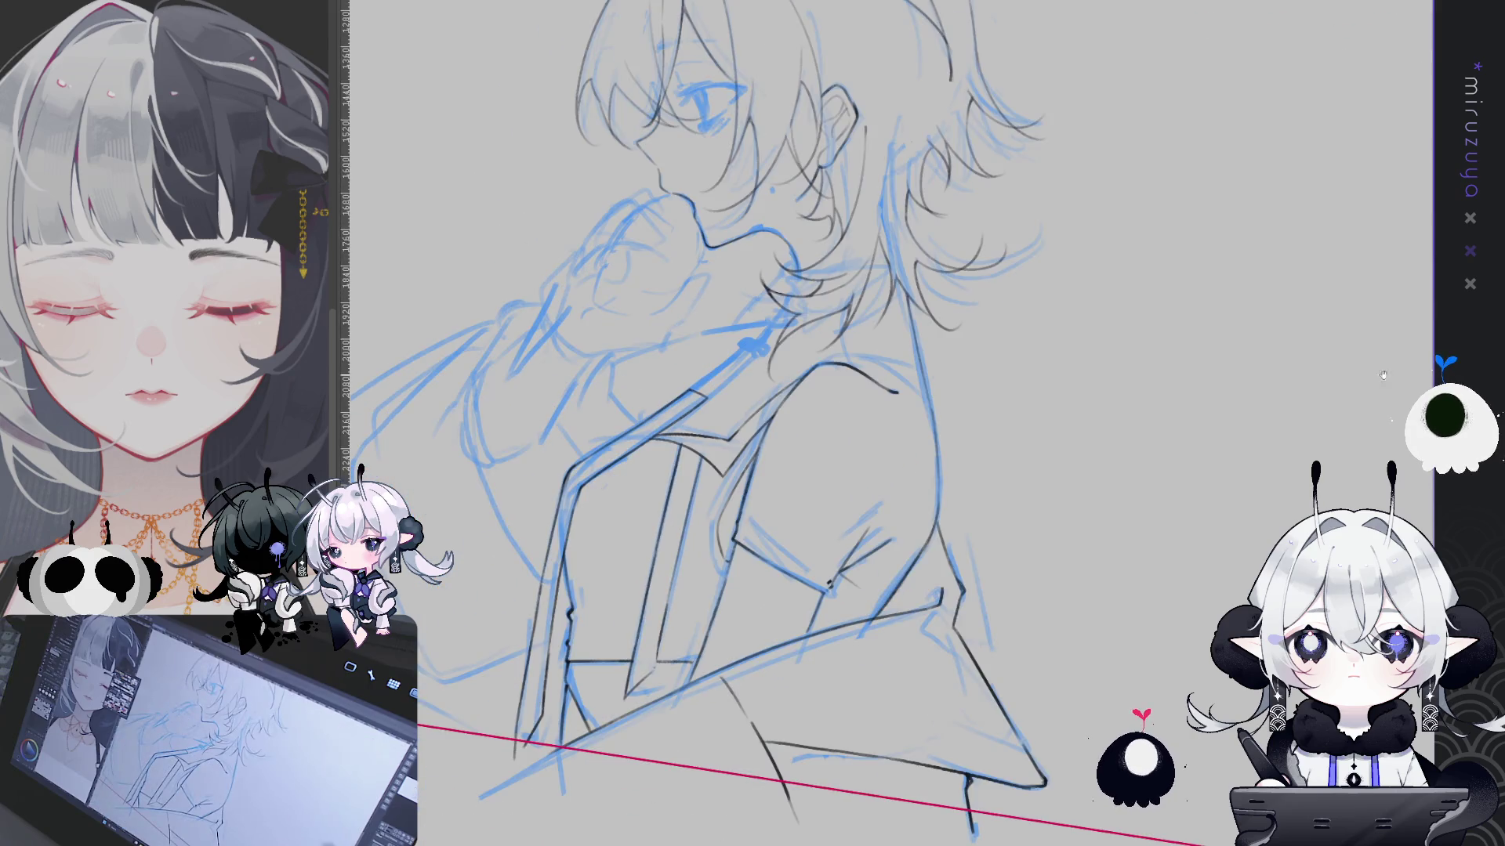
key("5")
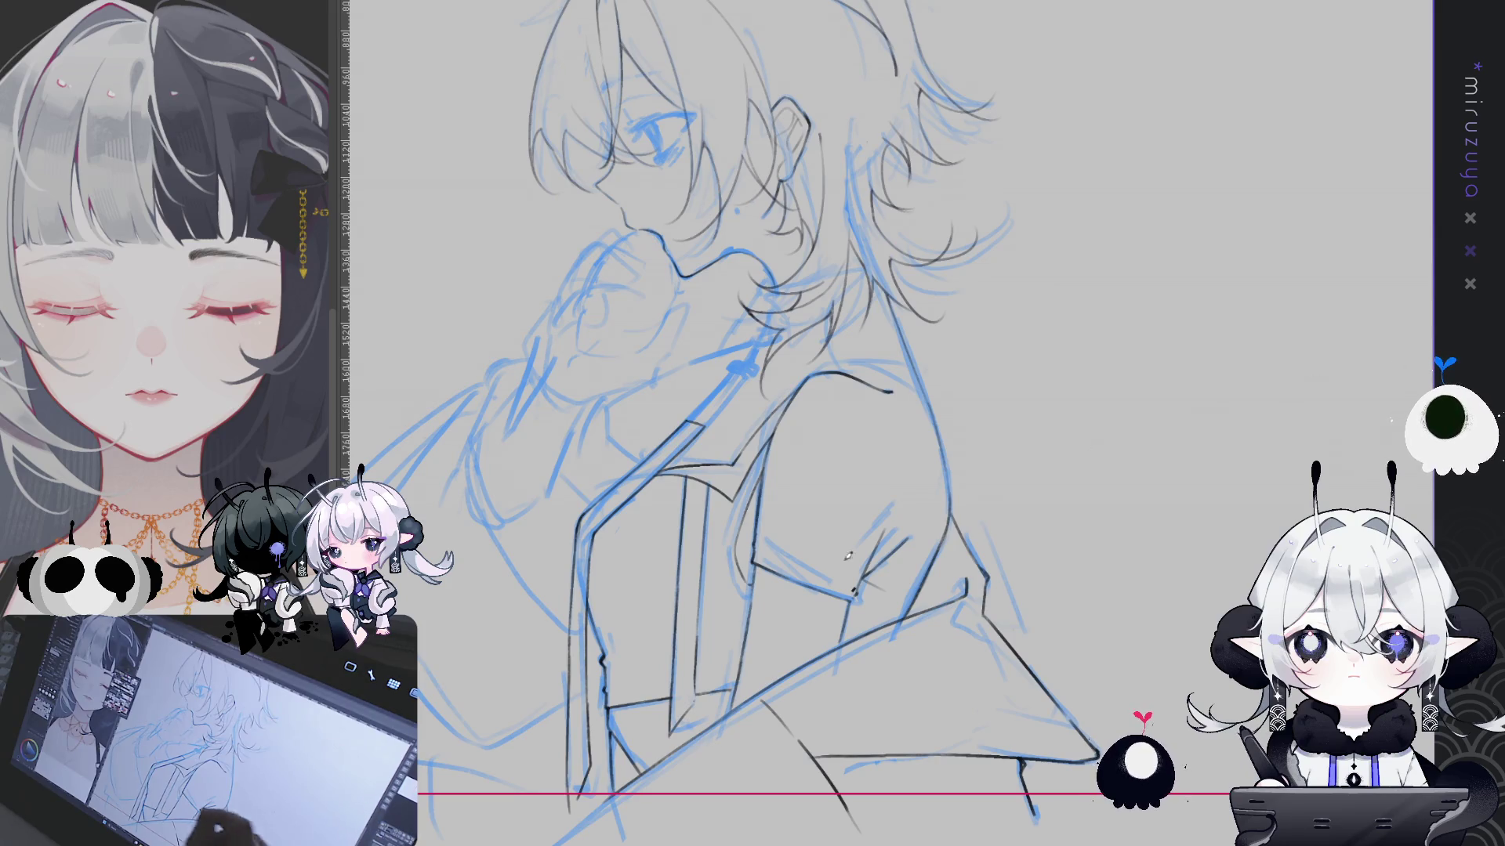
left_click_drag(823, 471, 938, 439)
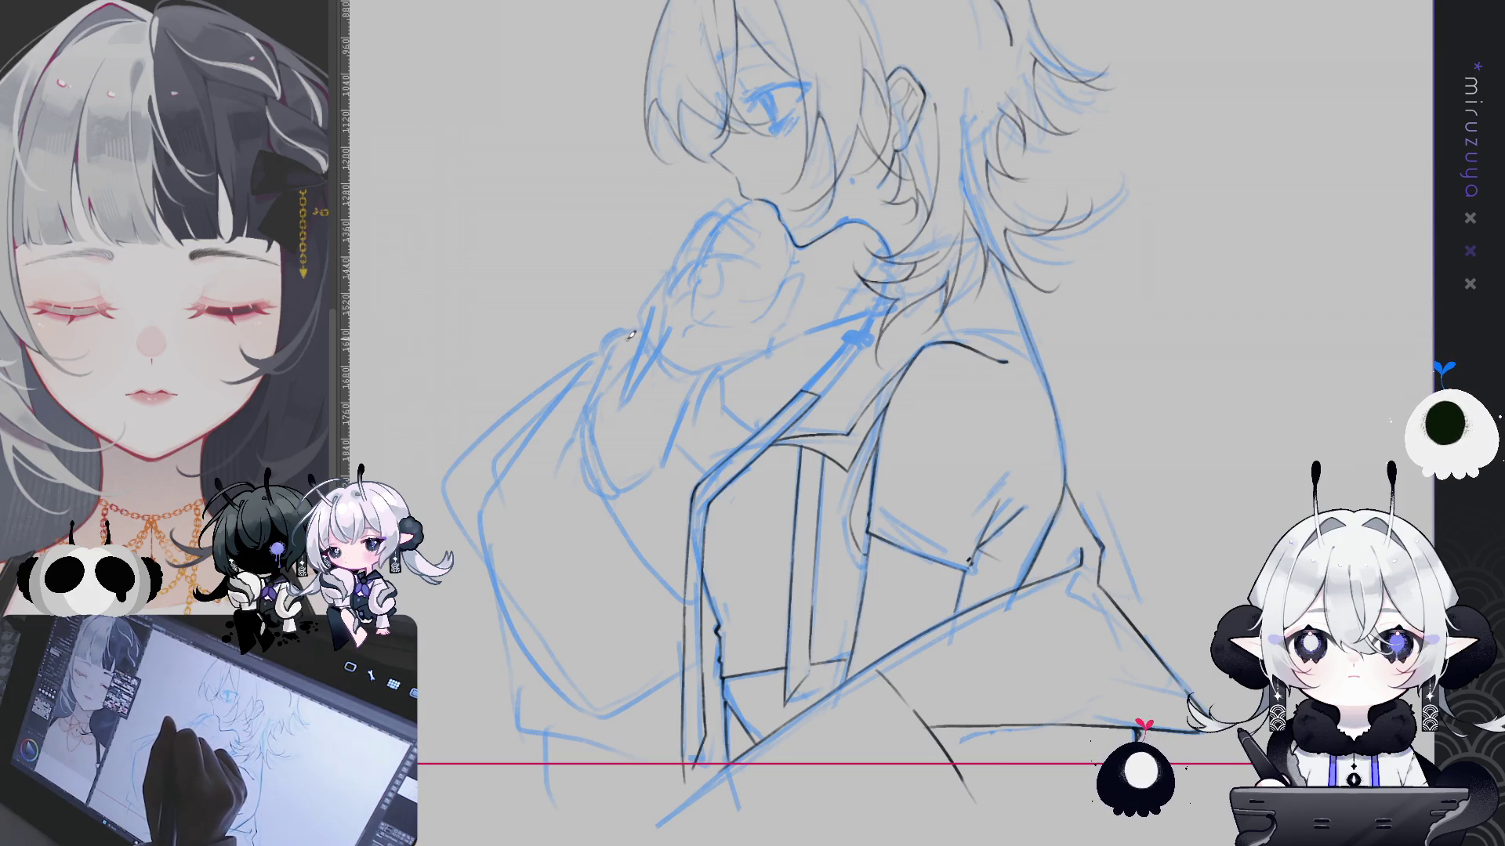
left_click_drag(609, 353, 643, 519)
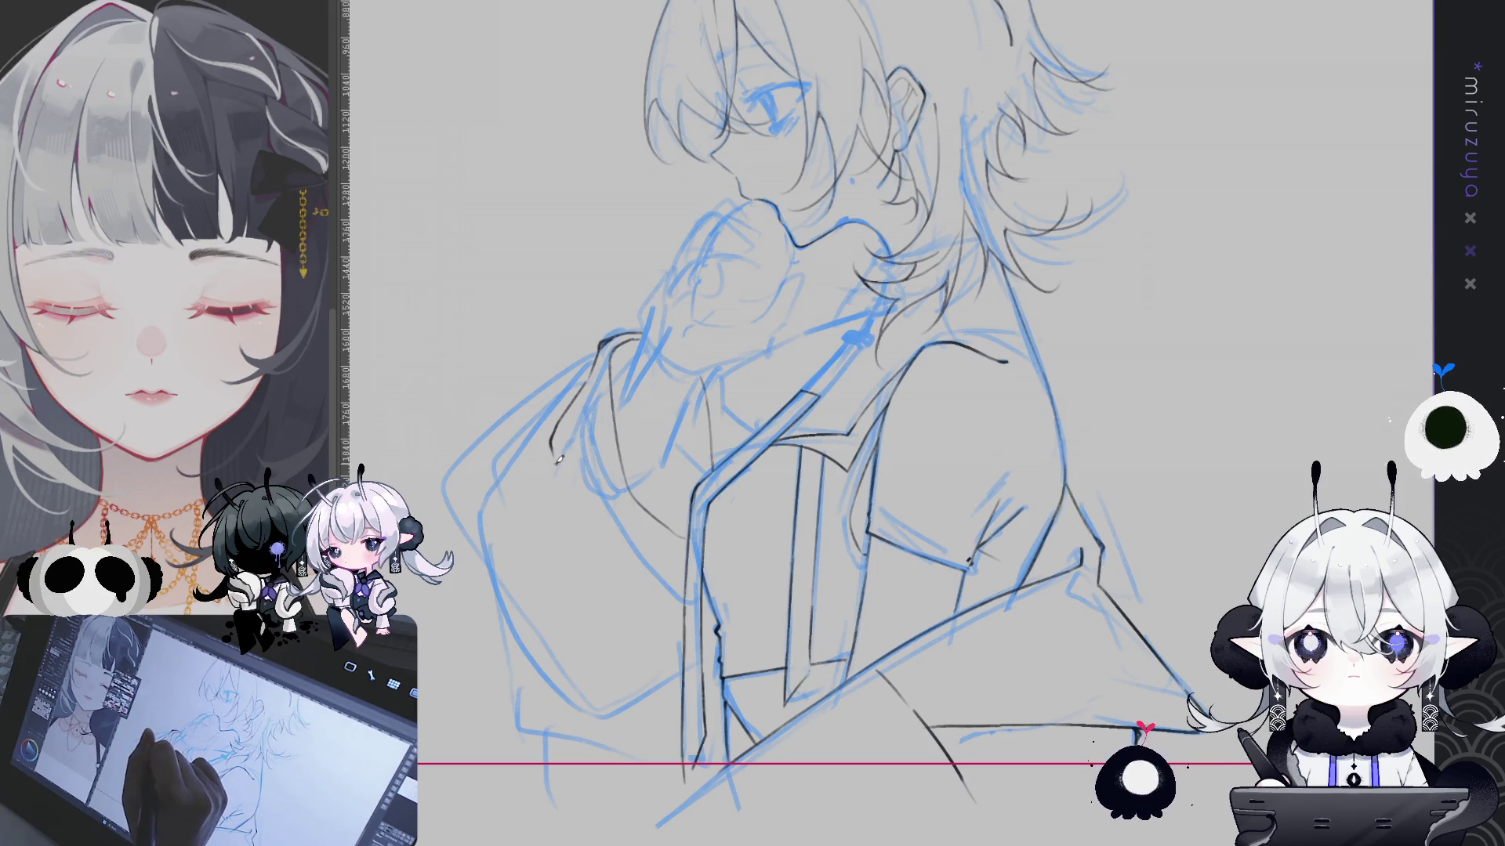
Ink the curved outer sleeve edge and a short line at the sleeve bottom
left_click_drag(553, 438, 627, 621)
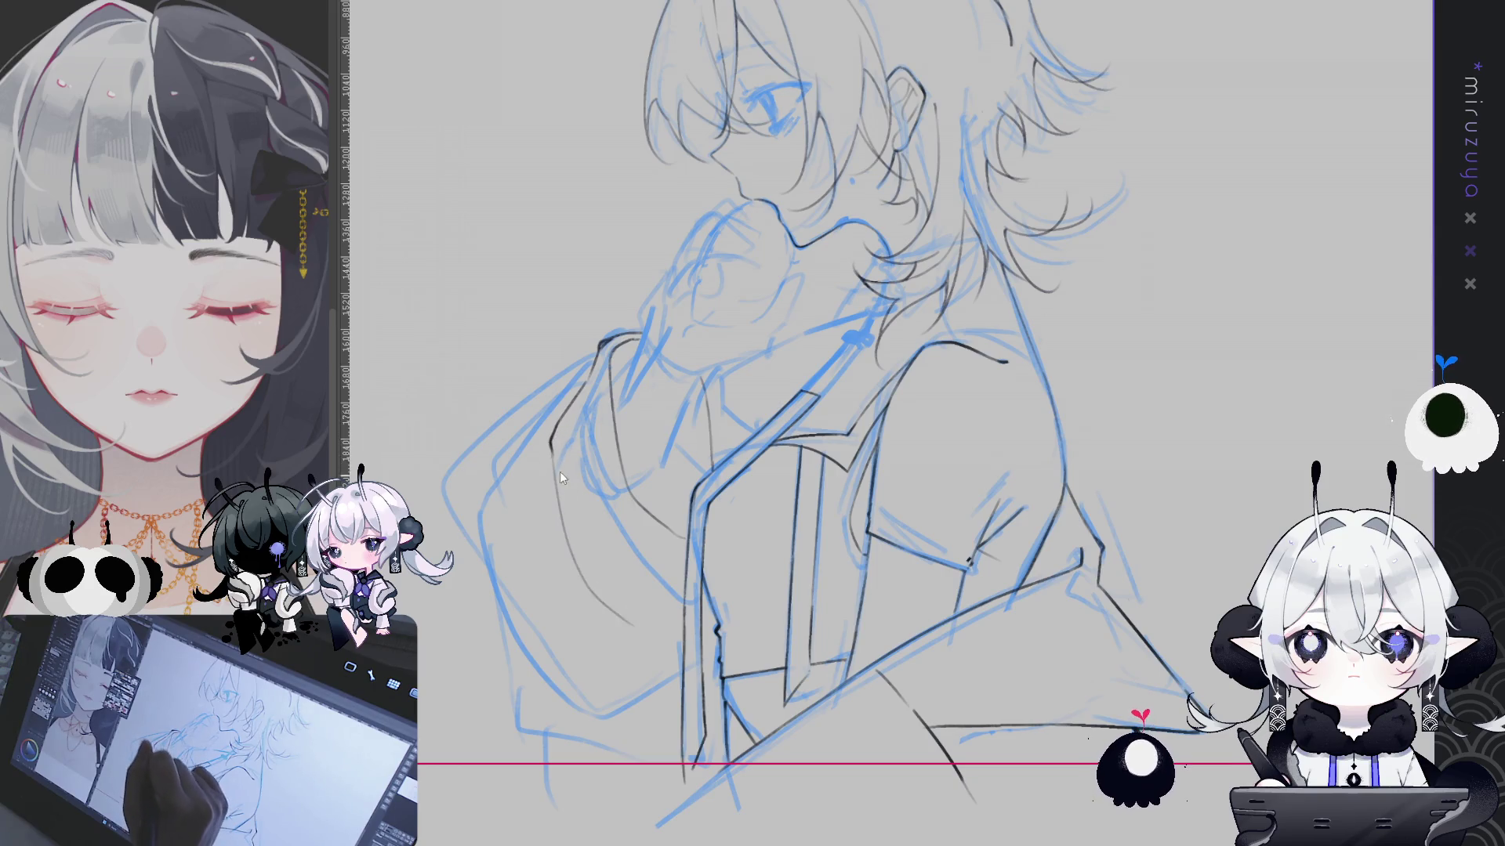
left_click_drag(593, 569, 651, 607)
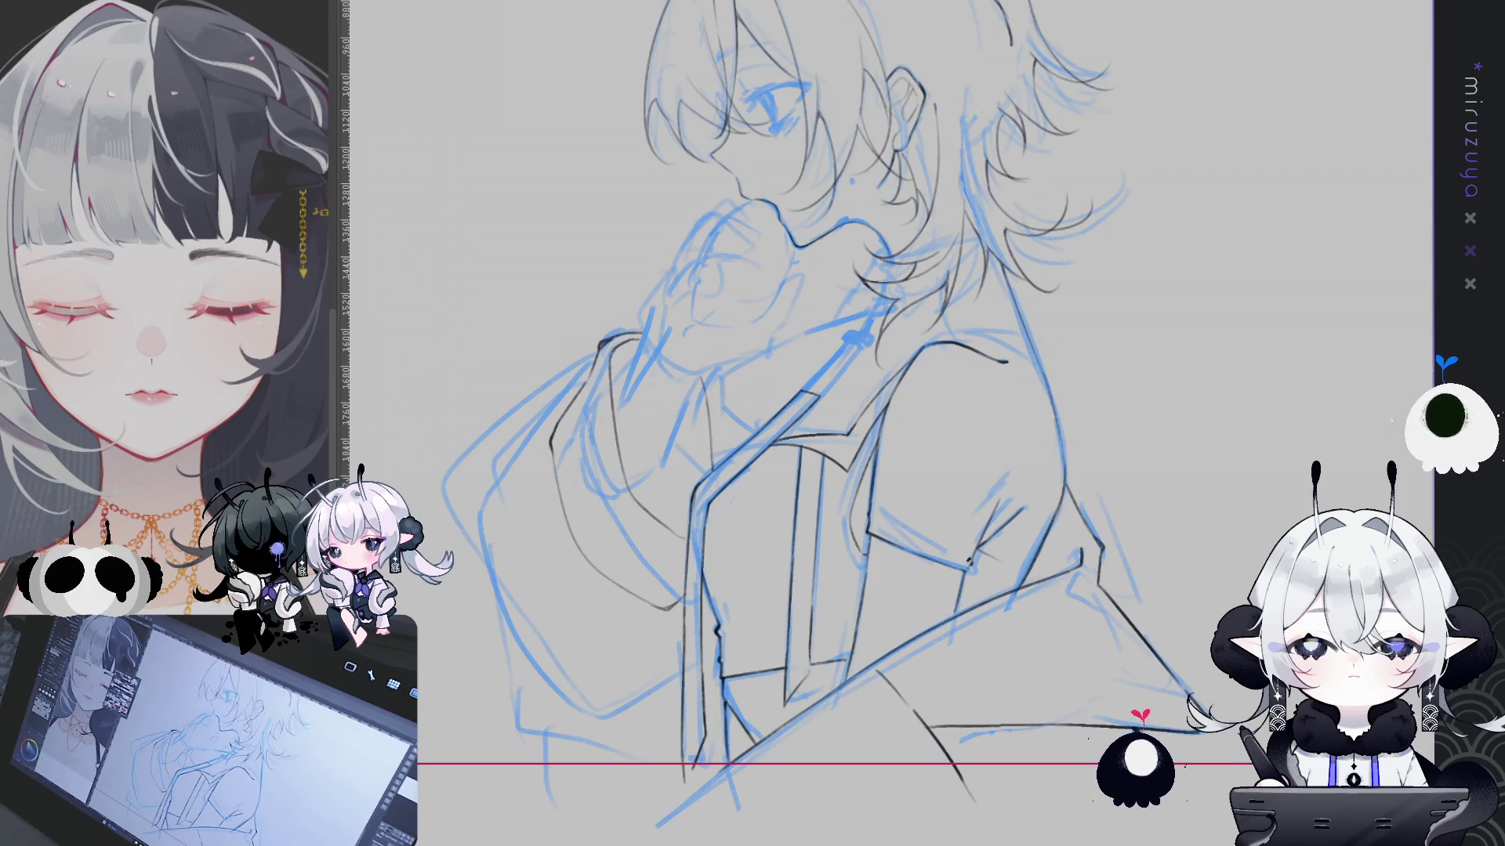
left_click_drag(597, 361, 692, 307)
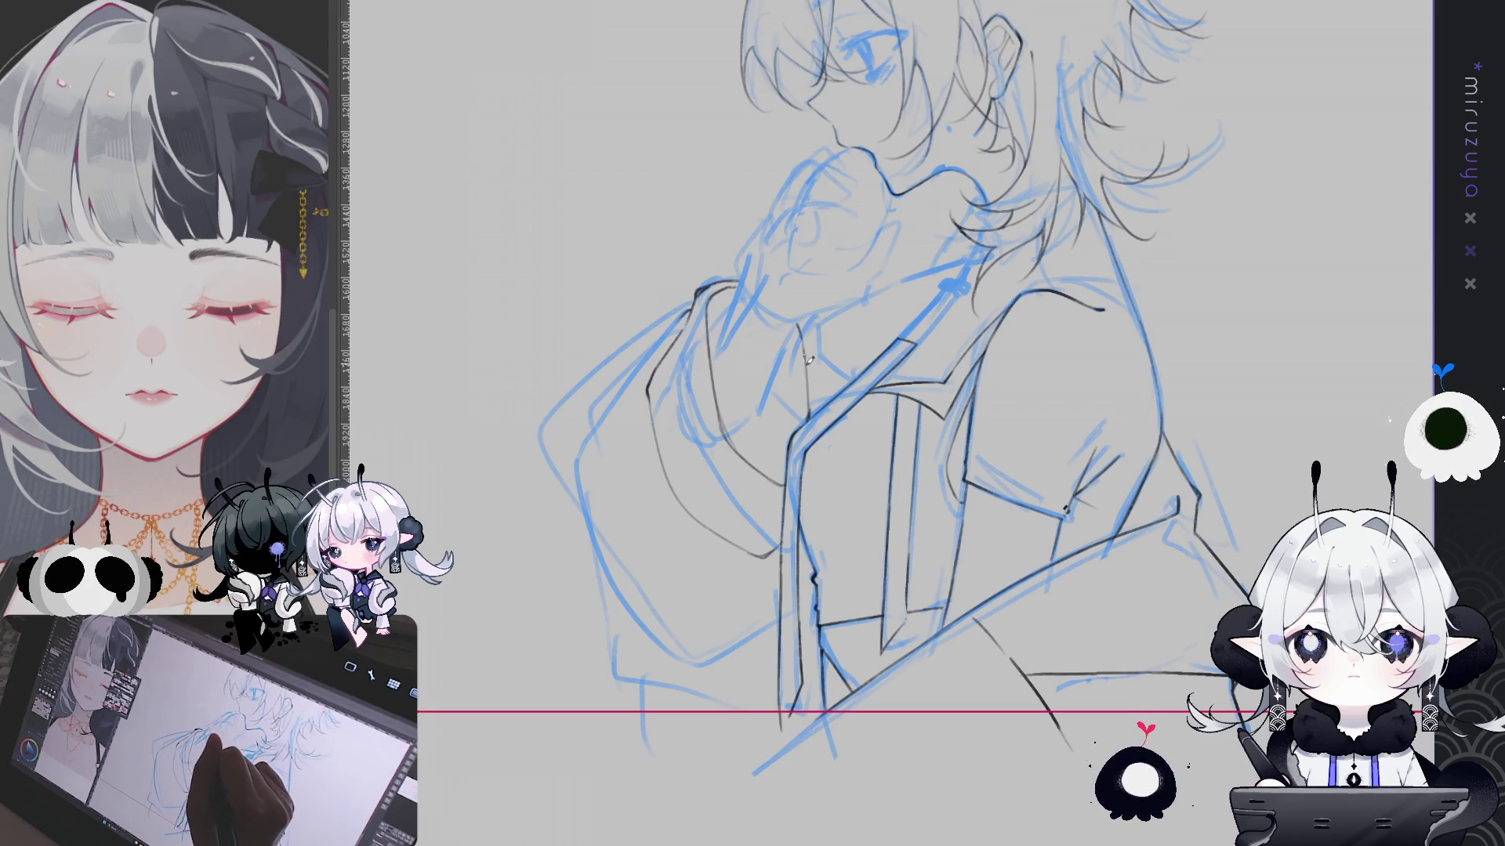
Pan around the arm, then bring up the materials library with the favourite 3D hand
left_click_drag(813, 413, 741, 441)
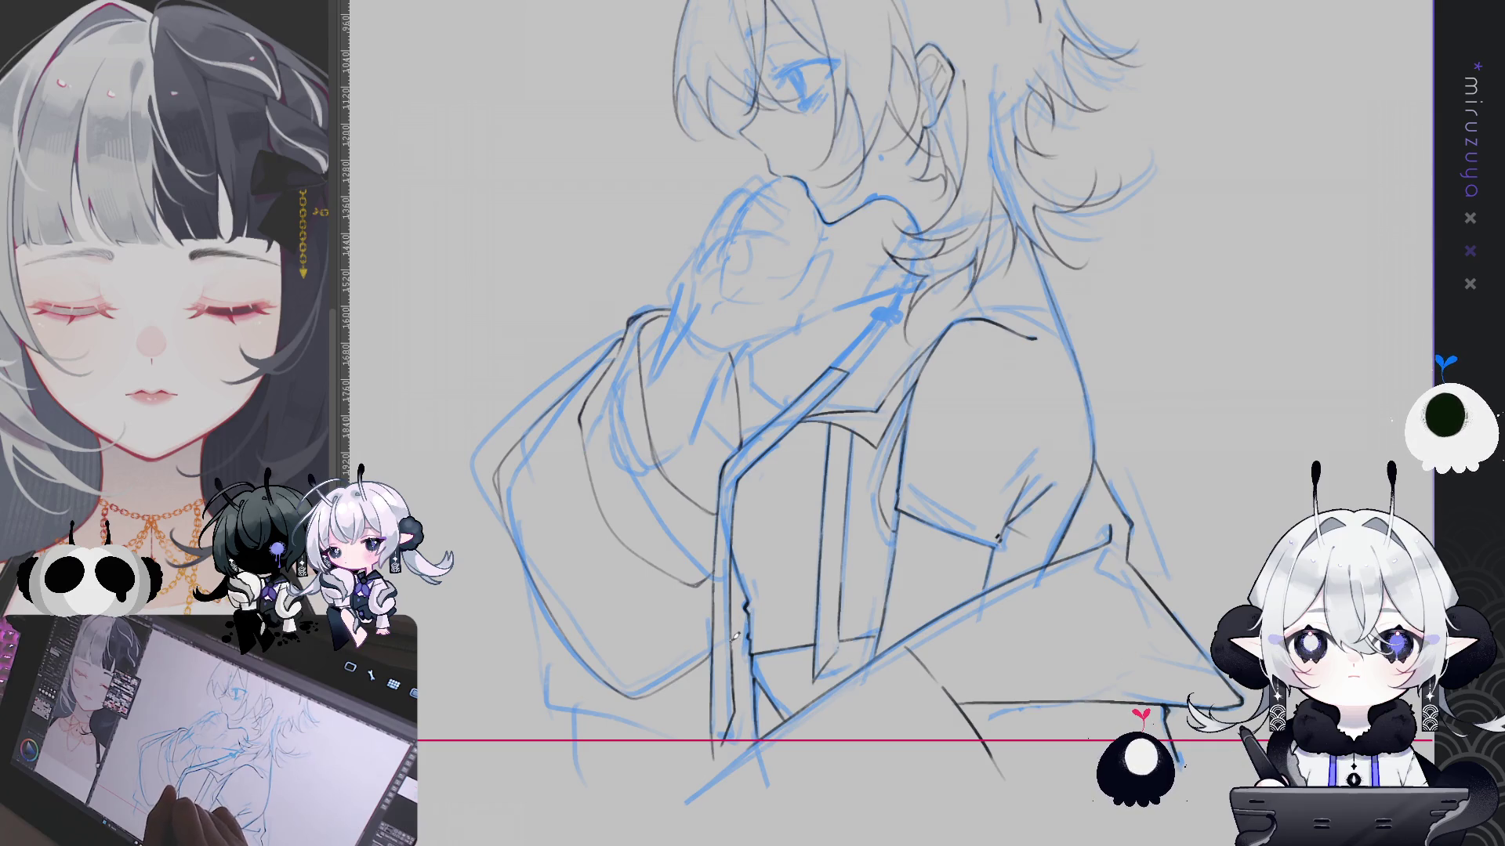
scroll(747, 612, "down", 1)
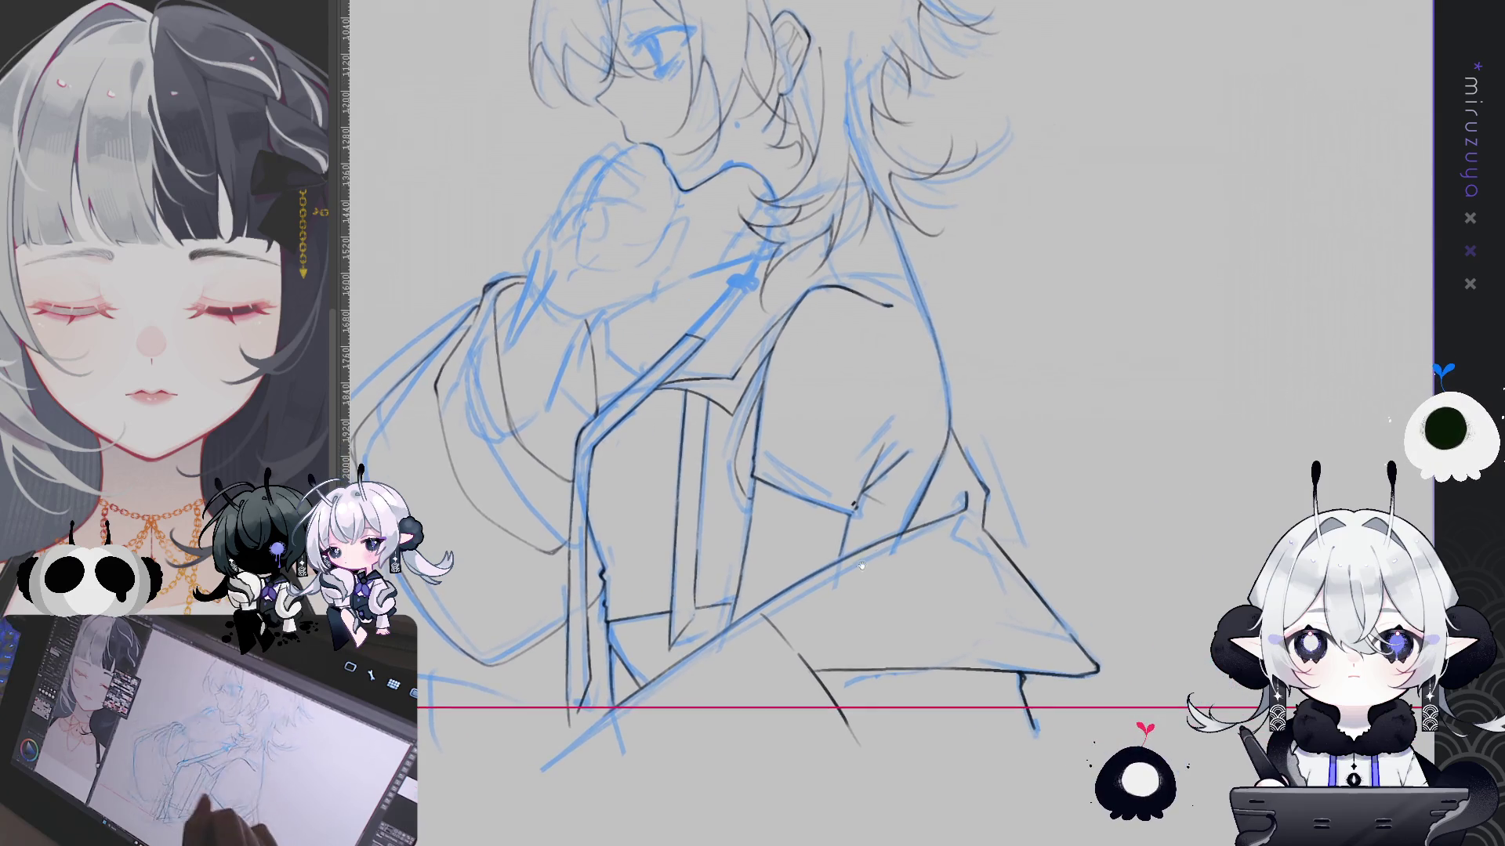
scroll(1119, 425, "down", 4)
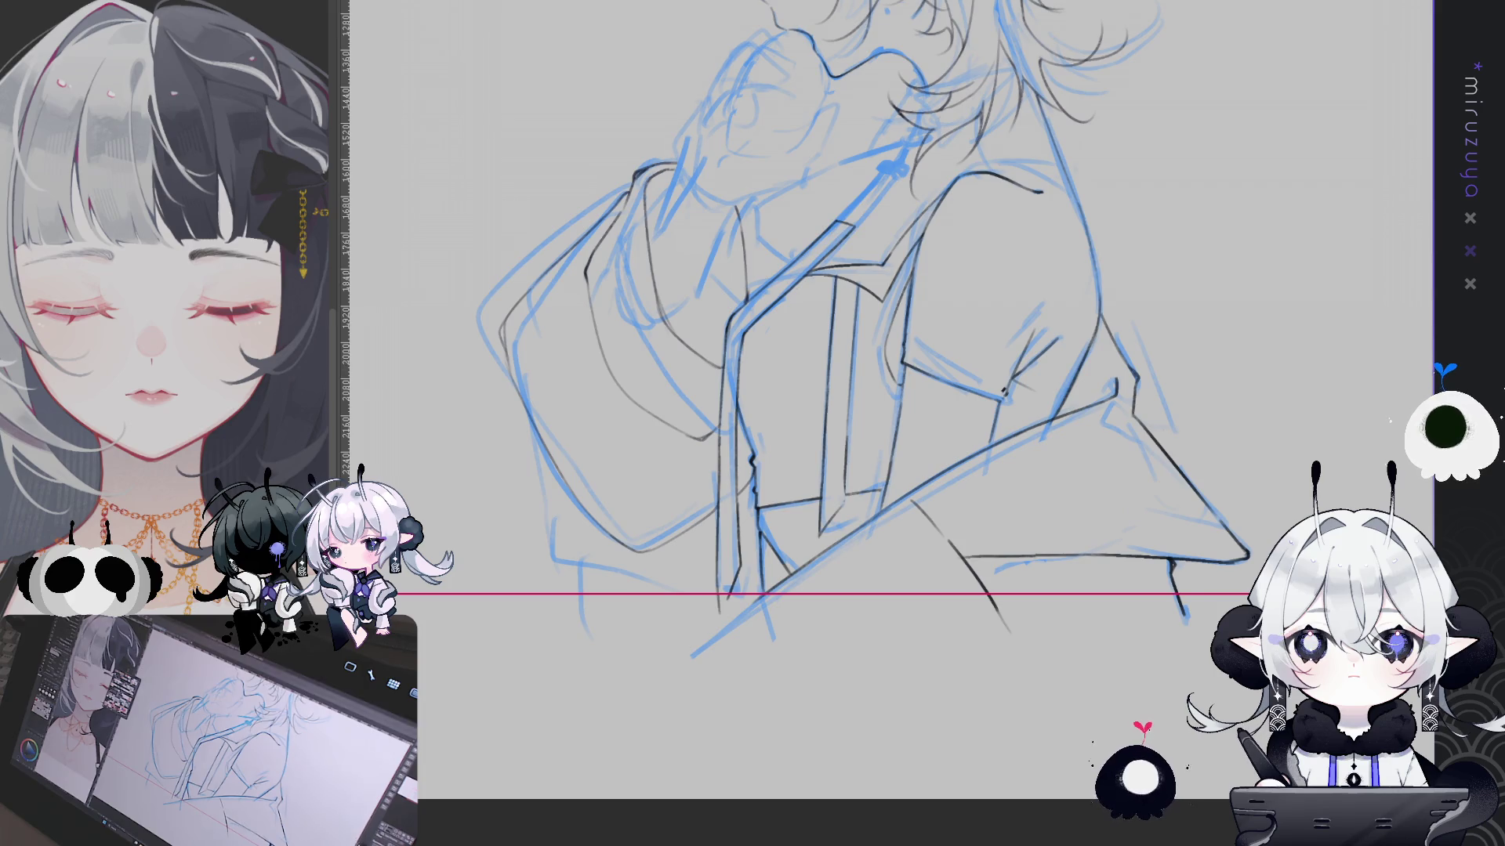
mouse_move(824, 353)
left_mouse_down()
mouse_move(777, 429)
mouse_move(747, 436)
left_mouse_up()
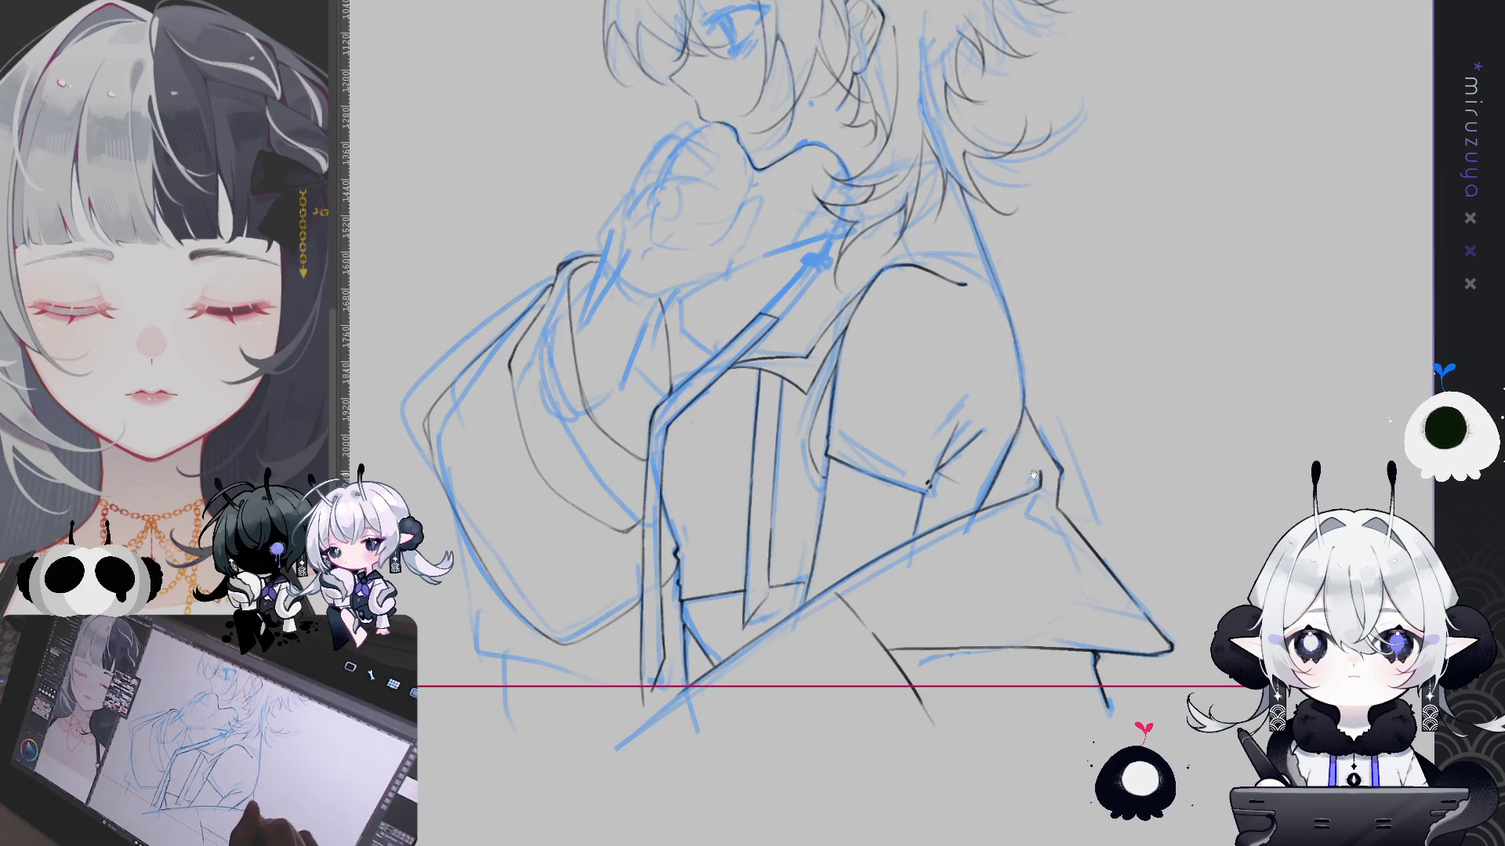
scroll(1034, 472, "down", 1)
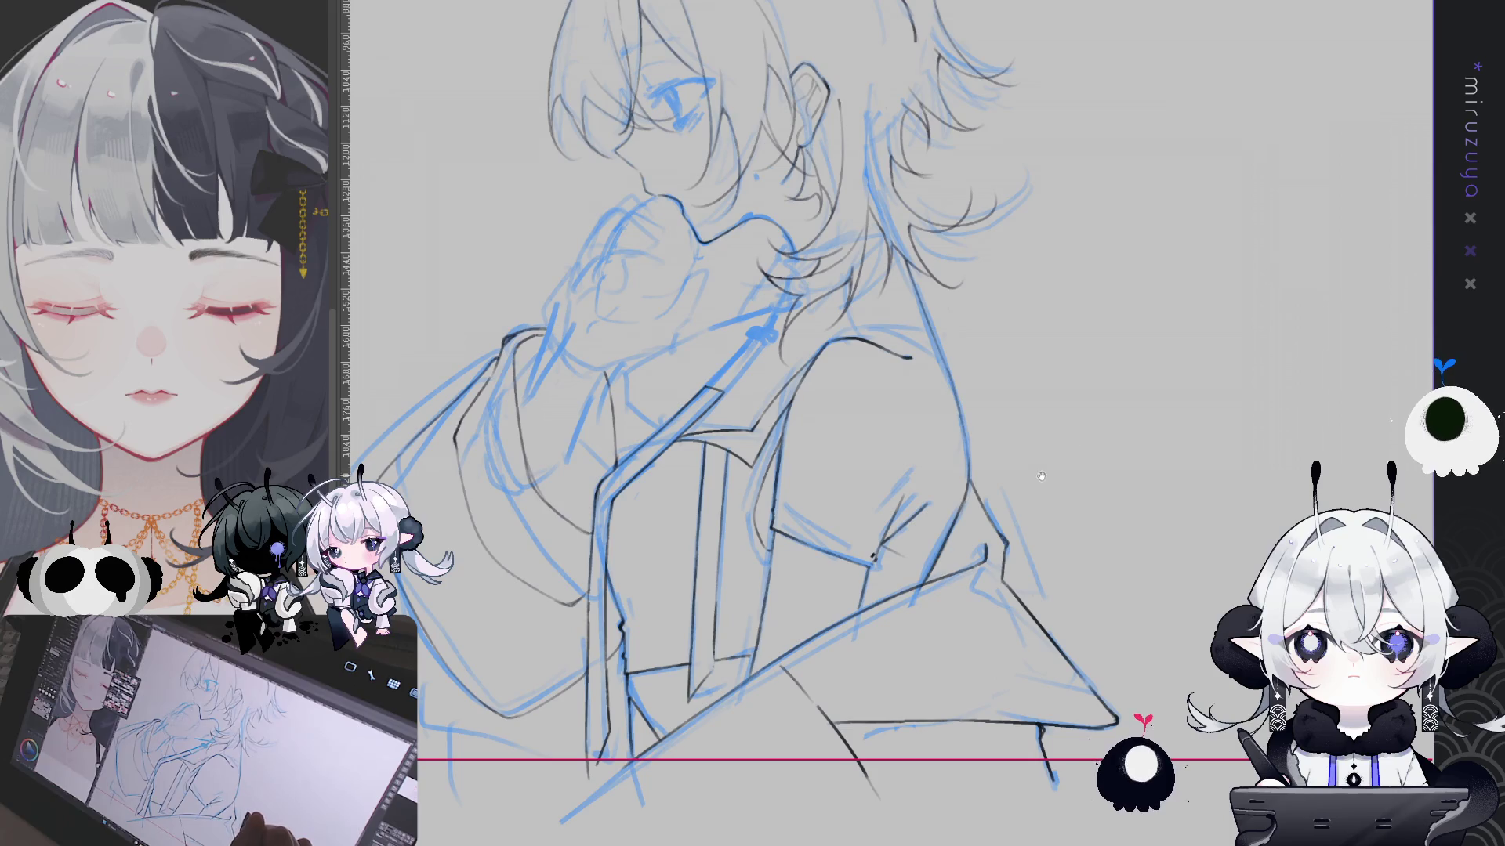
key("Tab")
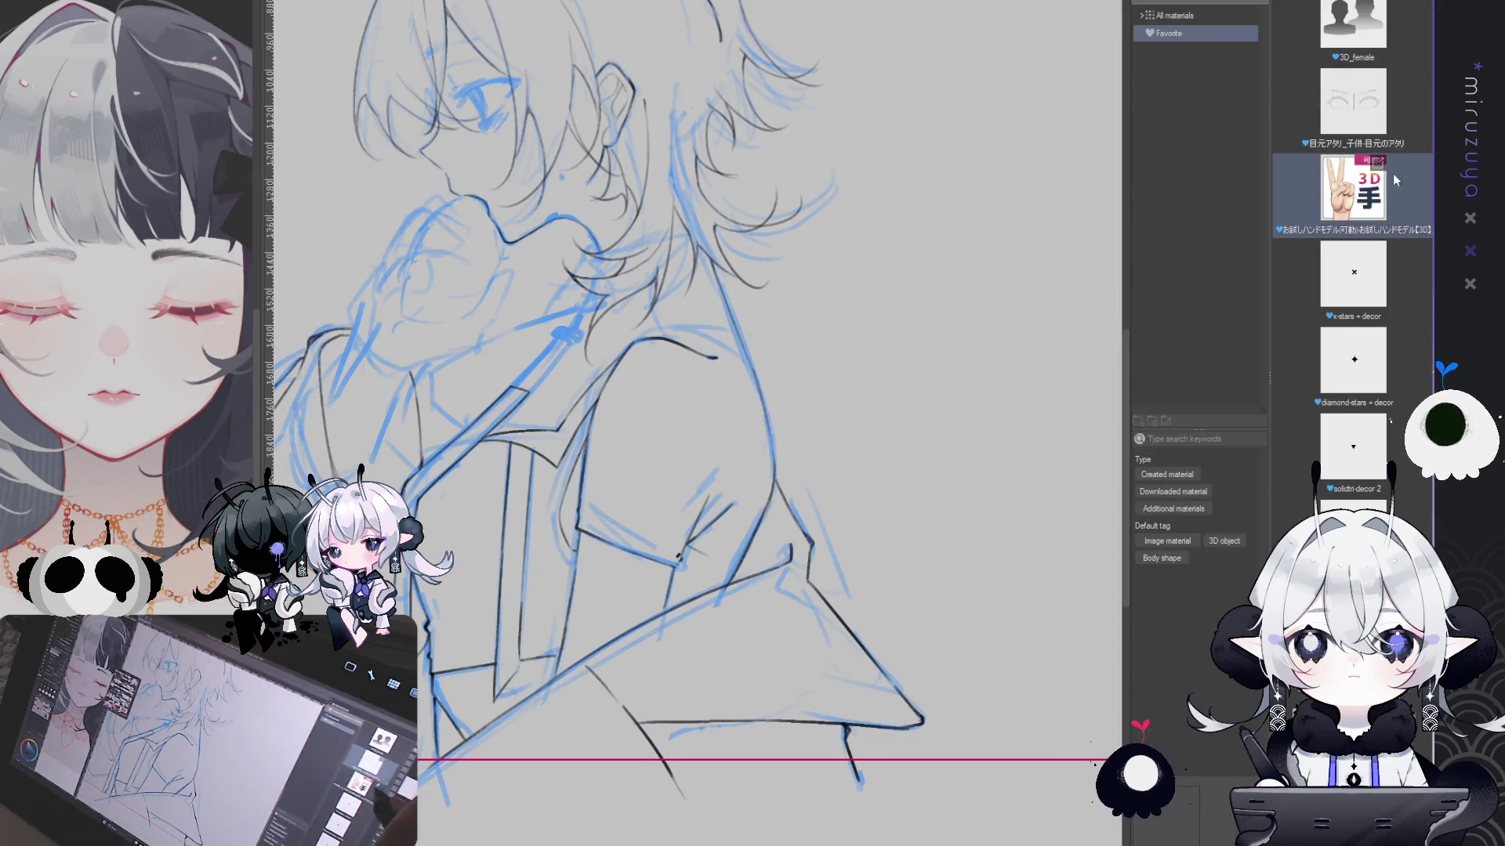
Drop the 3D hand model onto the canvas and fit the whole canvas in view
left_click_drag(1397, 177, 1138, 793)
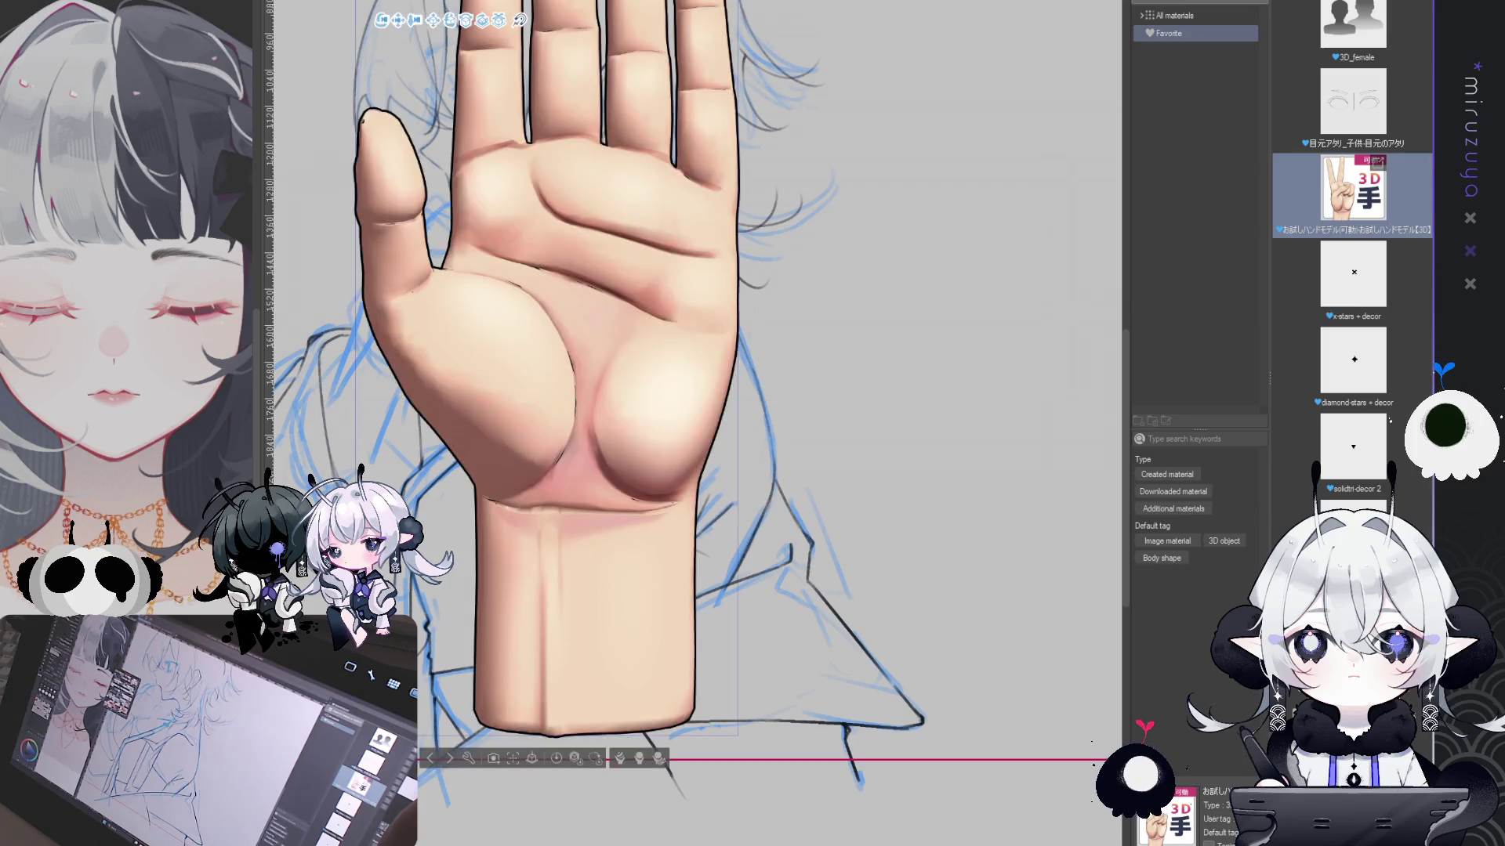
key("ctrl+shift+q")
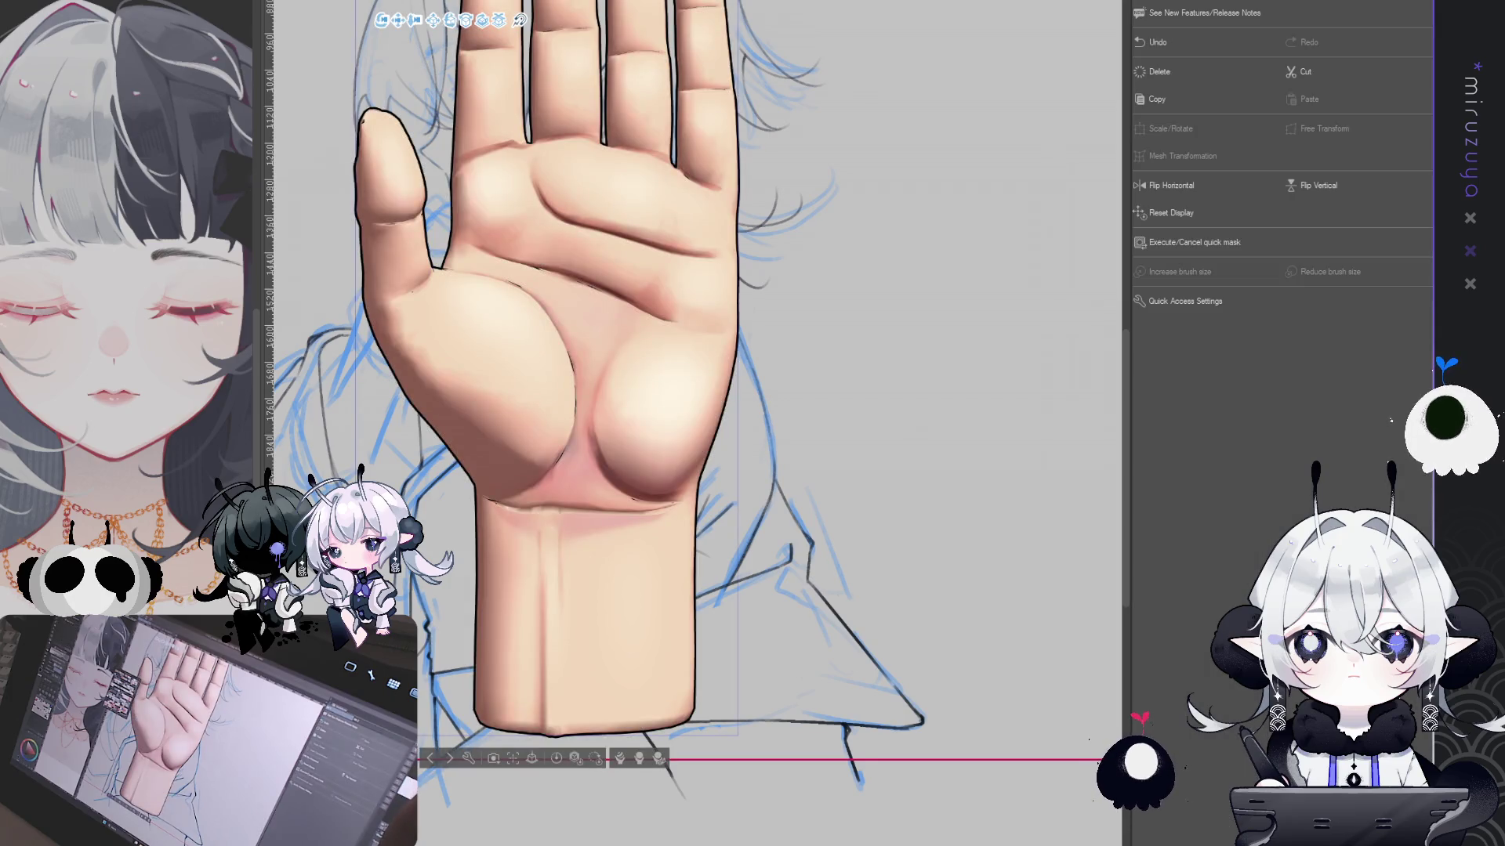
key("Tab")
key("ctrl+0")
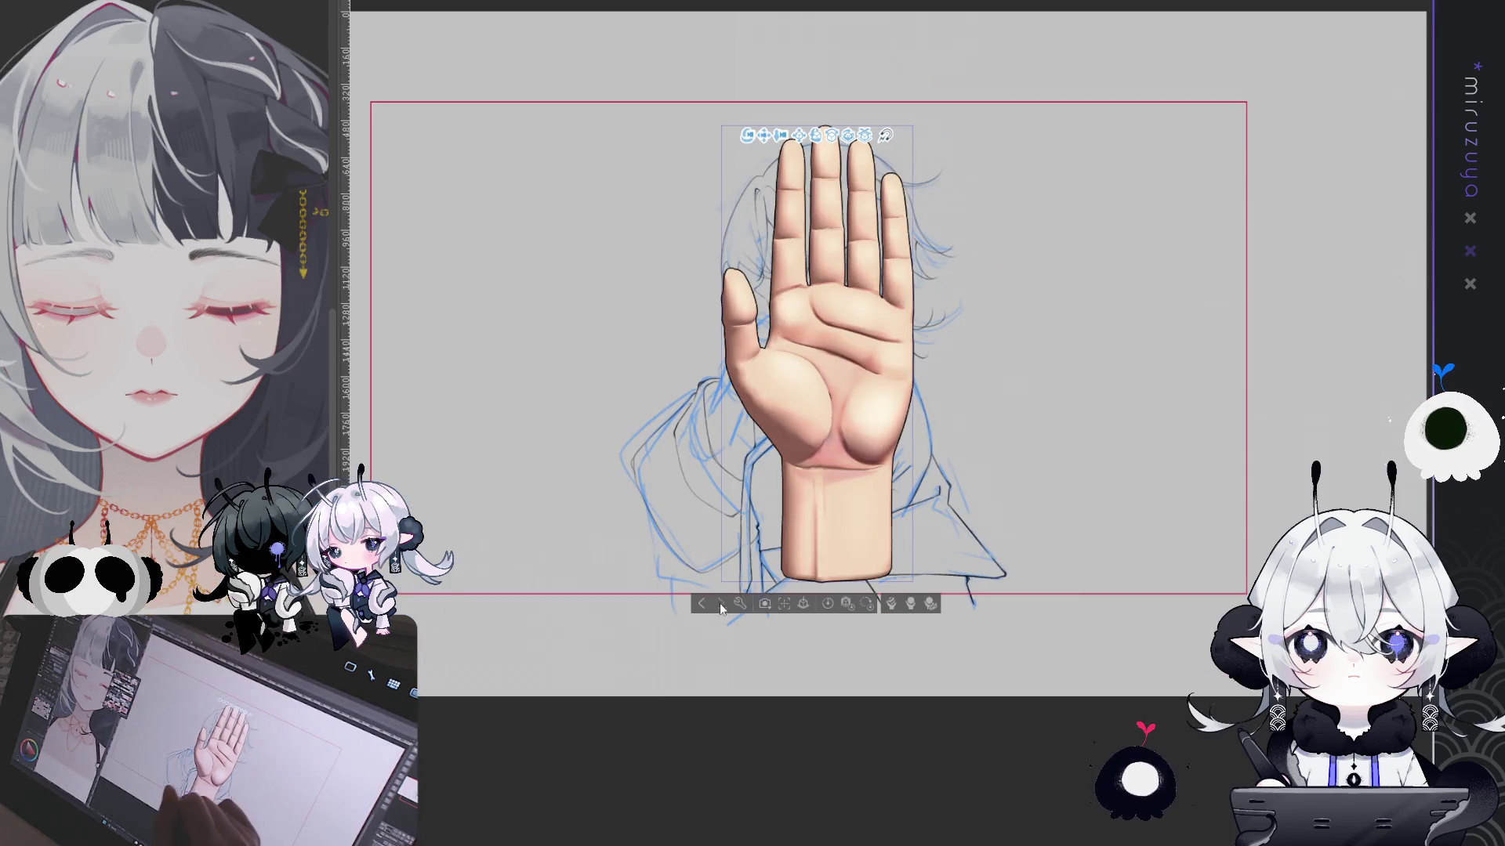
Turn the hand toward the viewer, spread the thumb outward and bend the fingers slightly
mouse_move(829, 400)
left_mouse_down()
mouse_move(867, 437)
mouse_move(937, 443)
left_mouse_up()
left_click(871, 443)
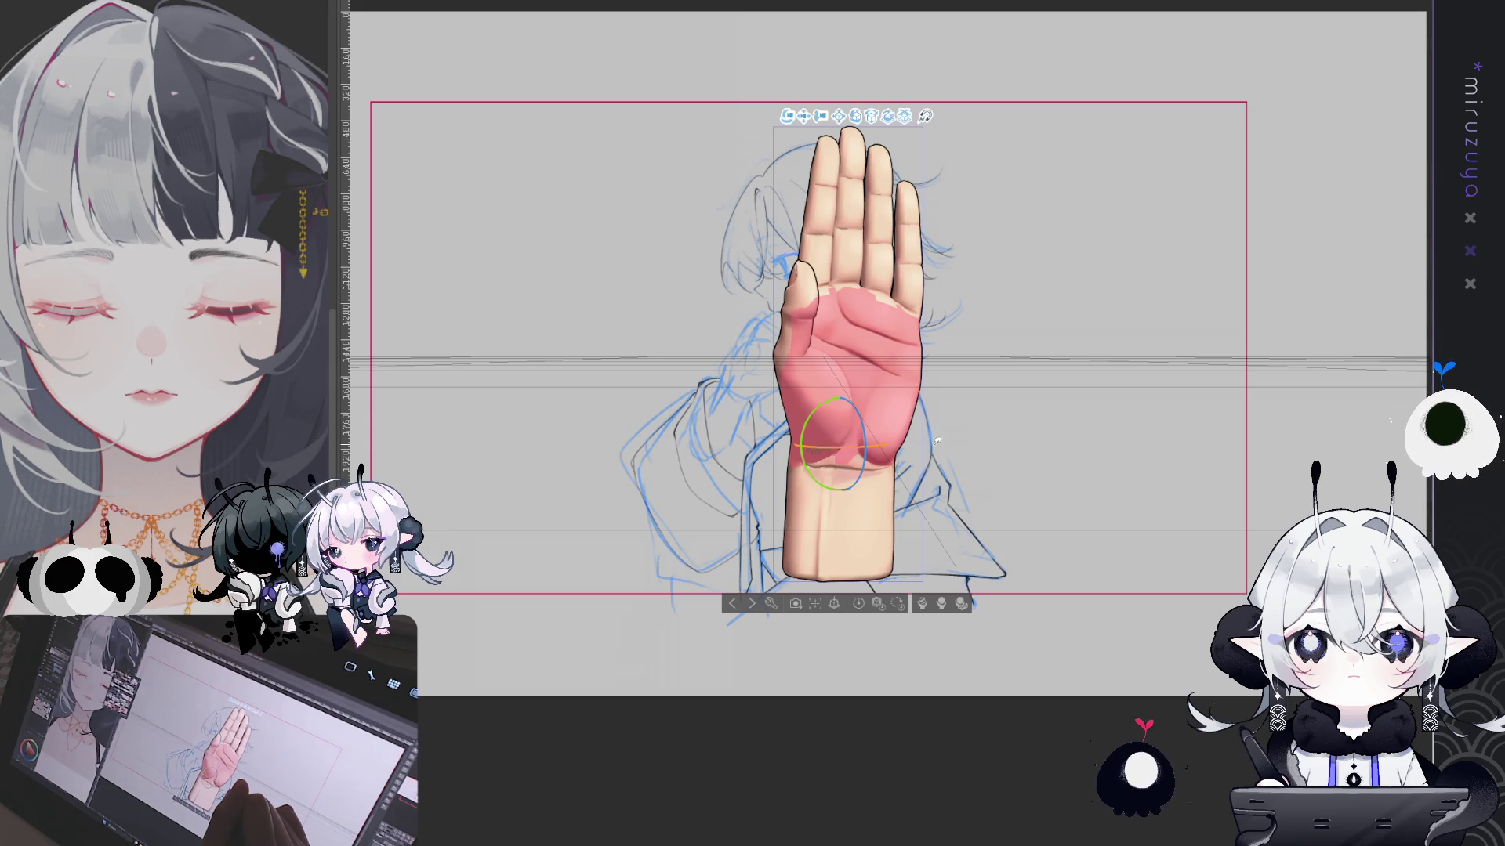
left_click_drag(937, 441, 696, 438)
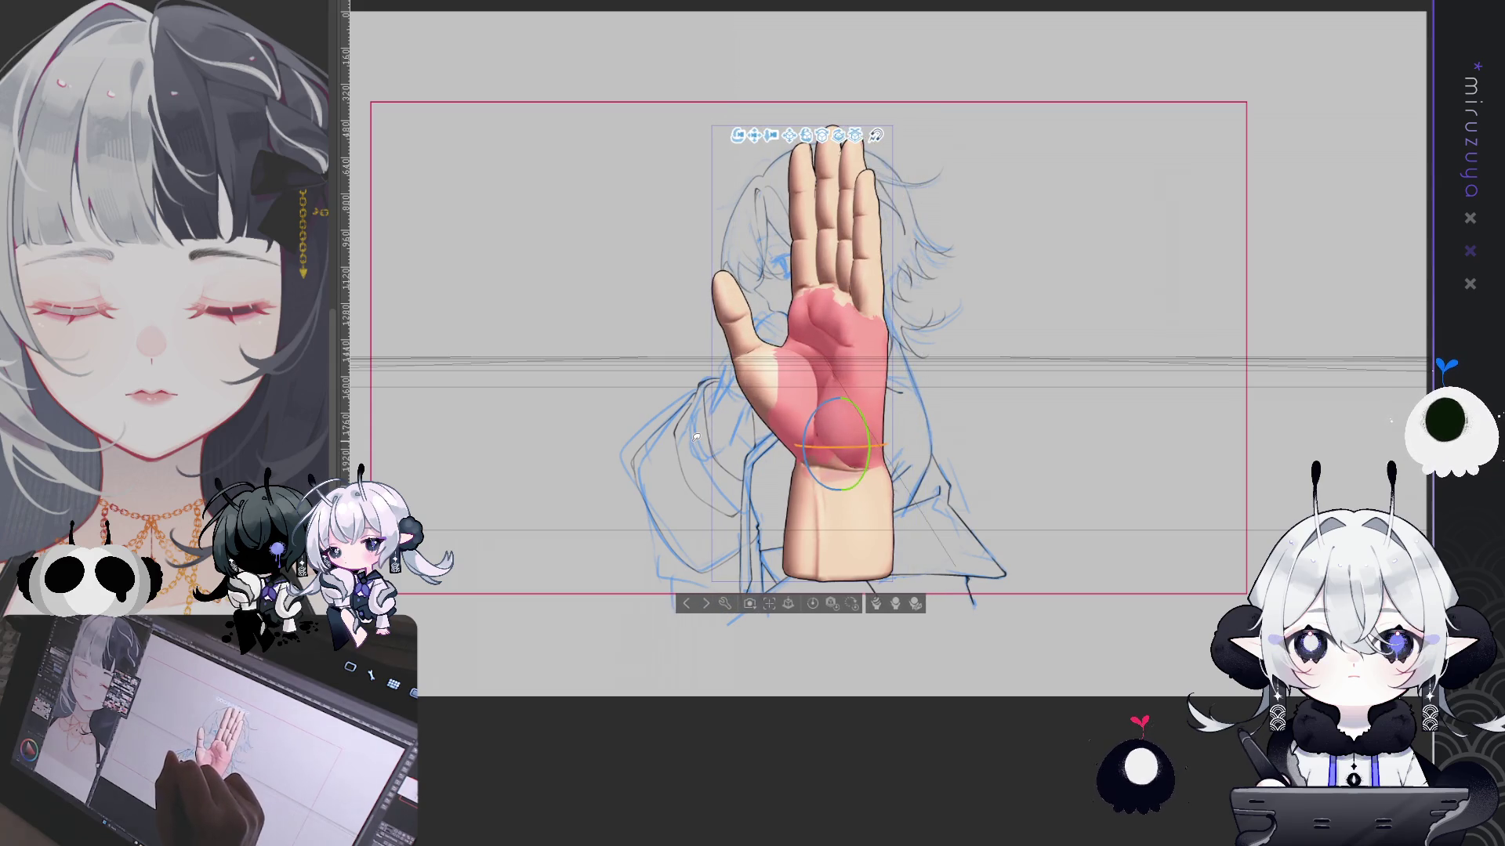
left_click_drag(806, 219, 839, 299)
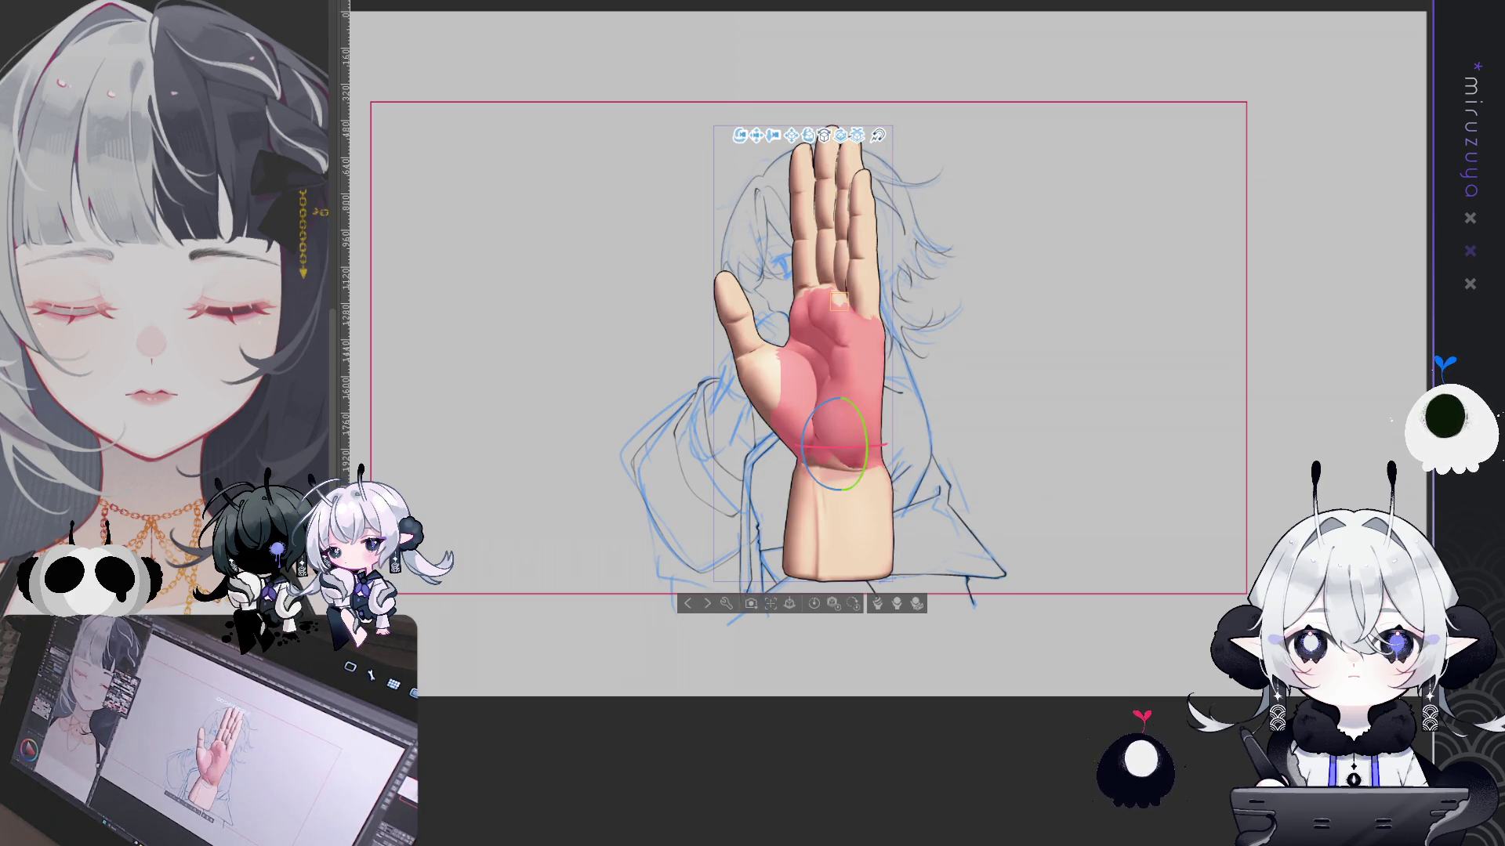
key("Delete")
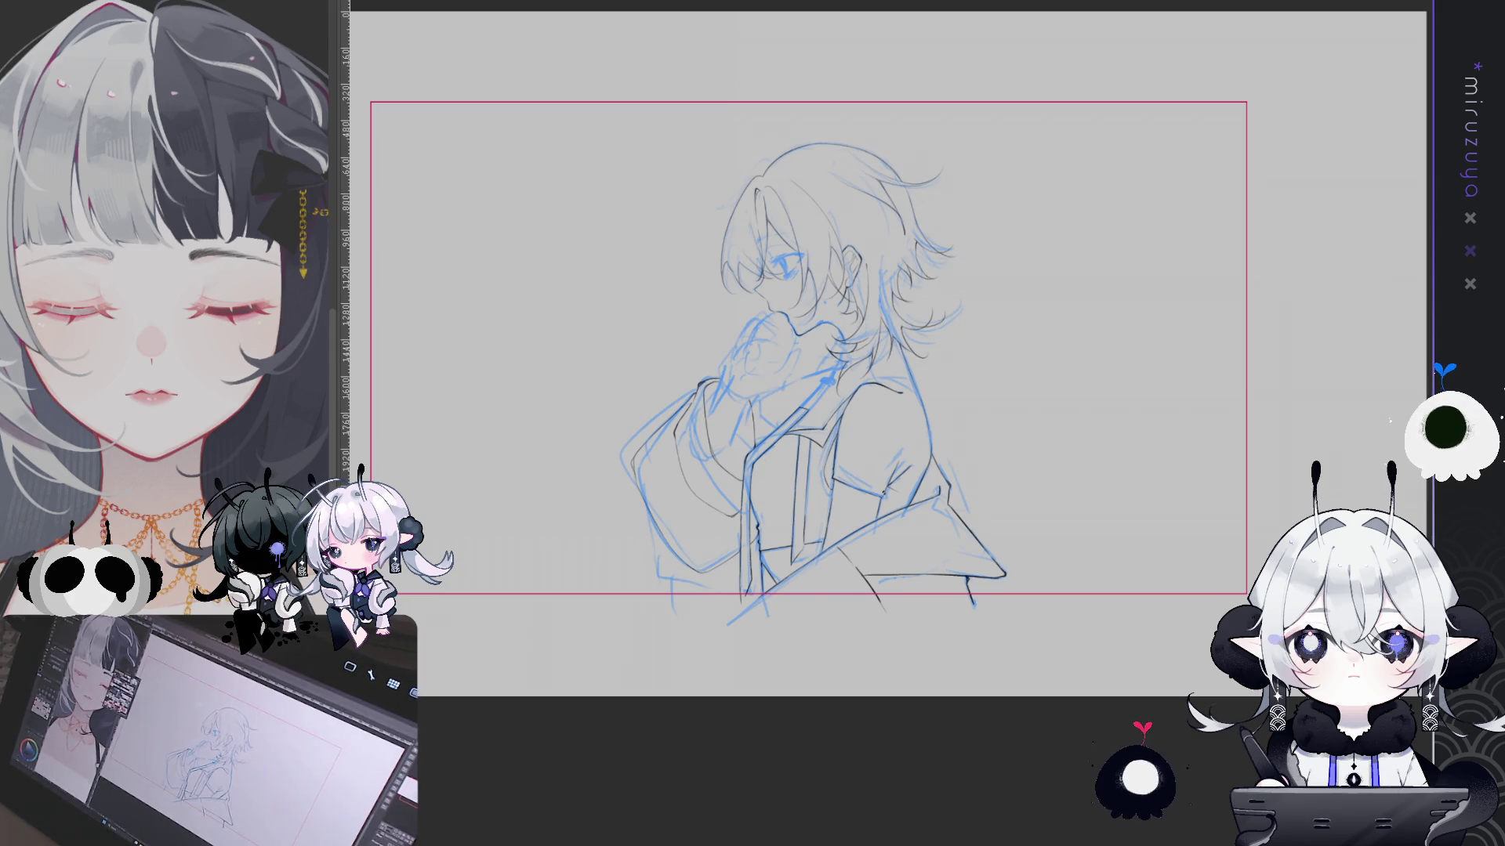
Clear the canvas-wide selection, remove the latest line strokes and zoom in on the upper body
key("ctrl+a")
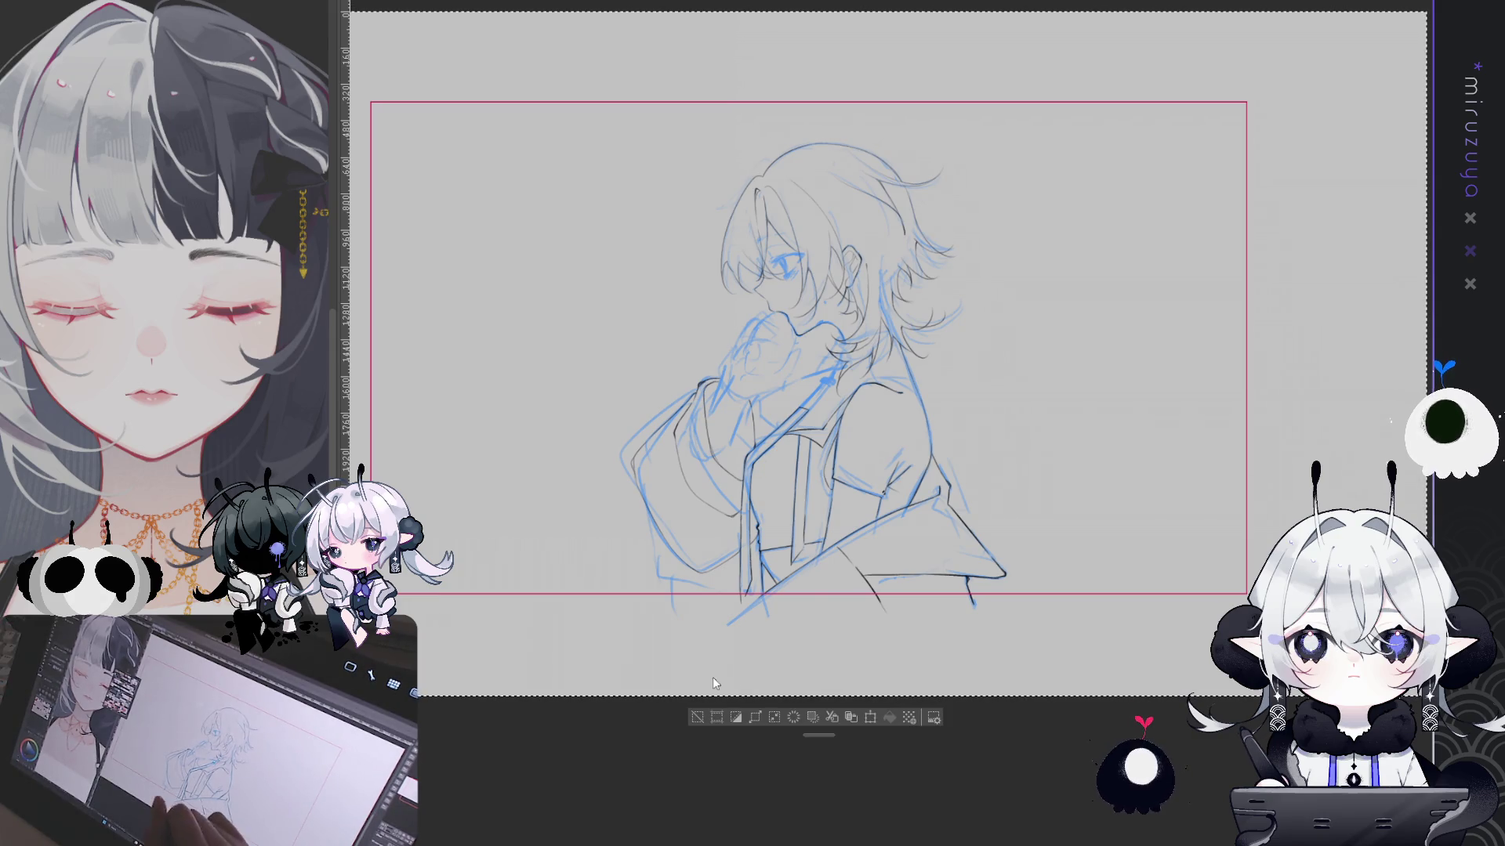
left_click(697, 717)
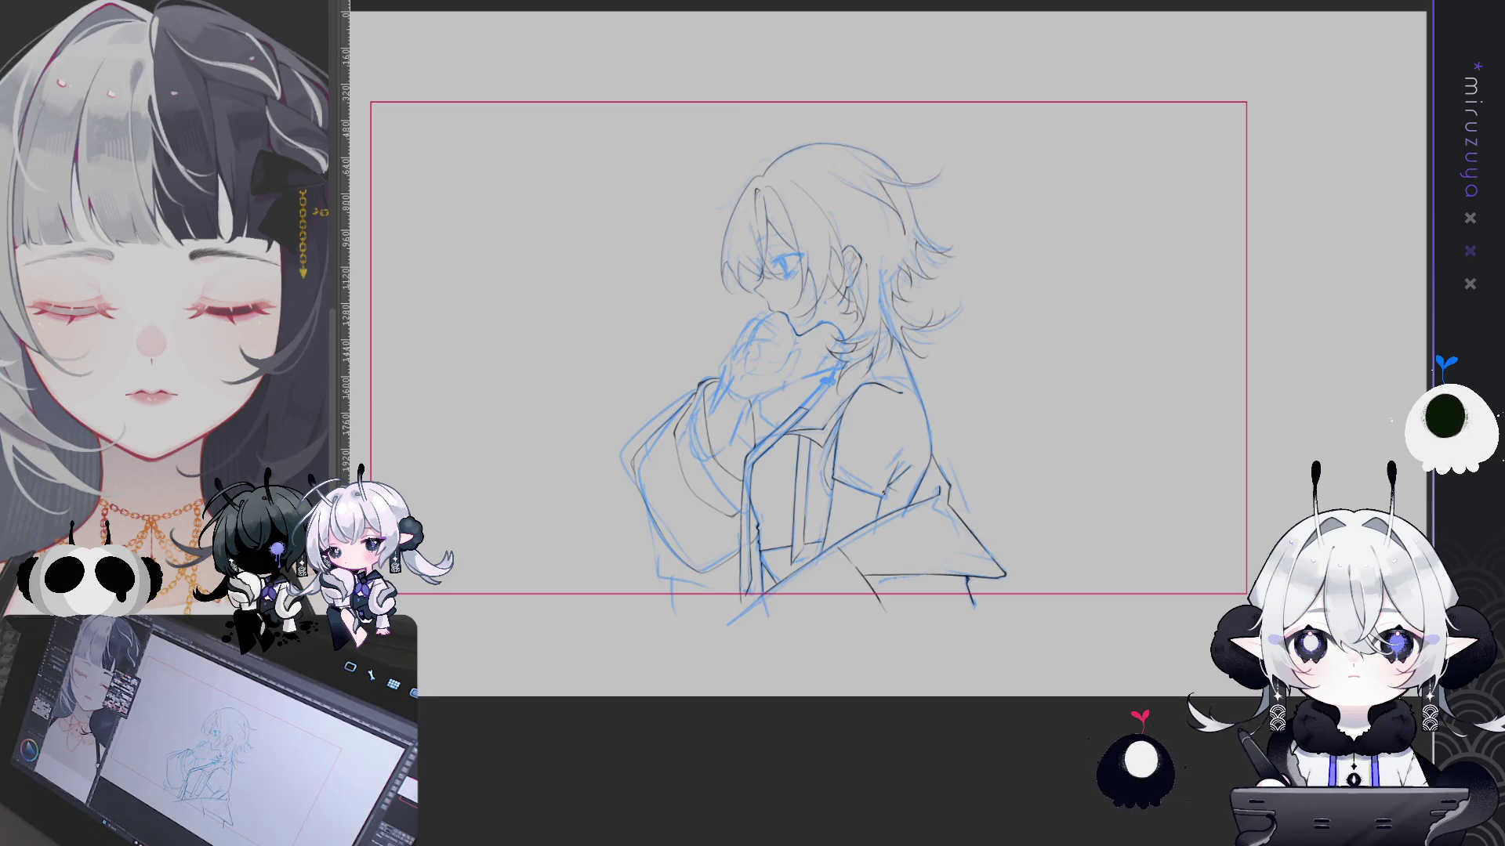
key("Delete")
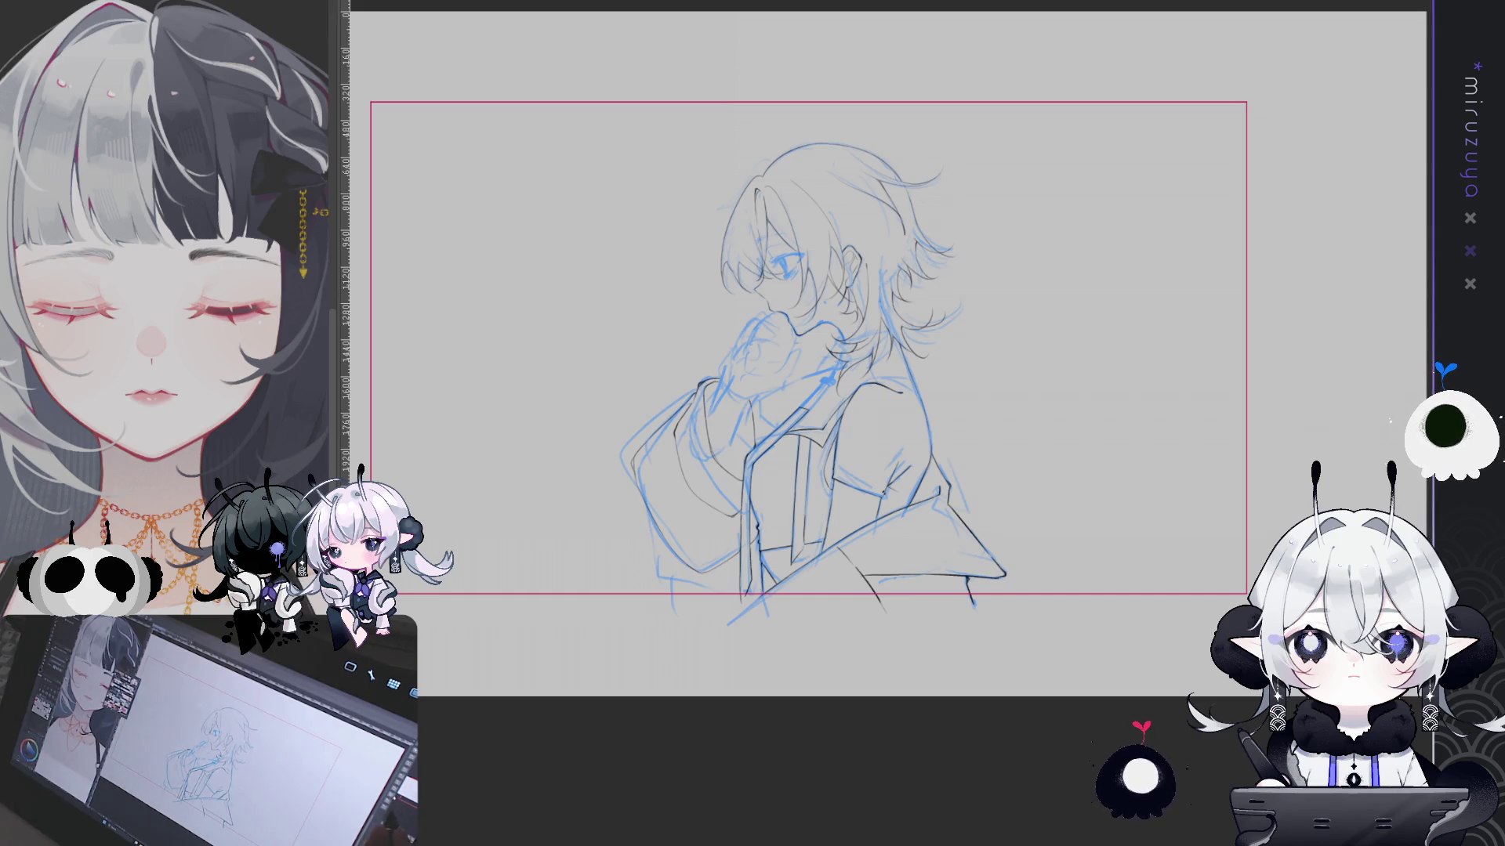
key("ctrl+plus")
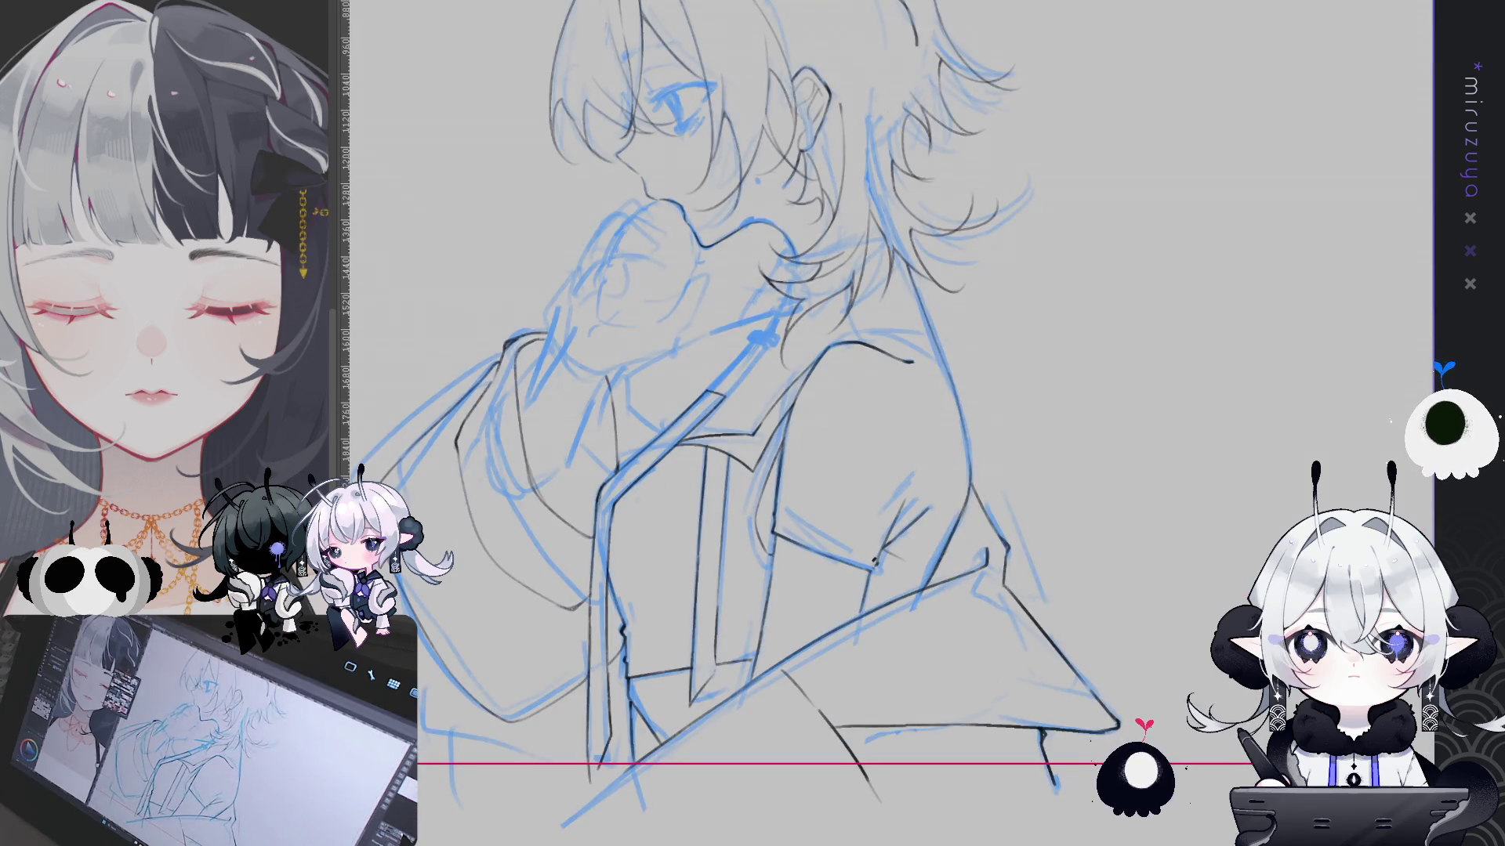
scroll(823, 423, "left", 2)
scroll(823, 423, "left", 1)
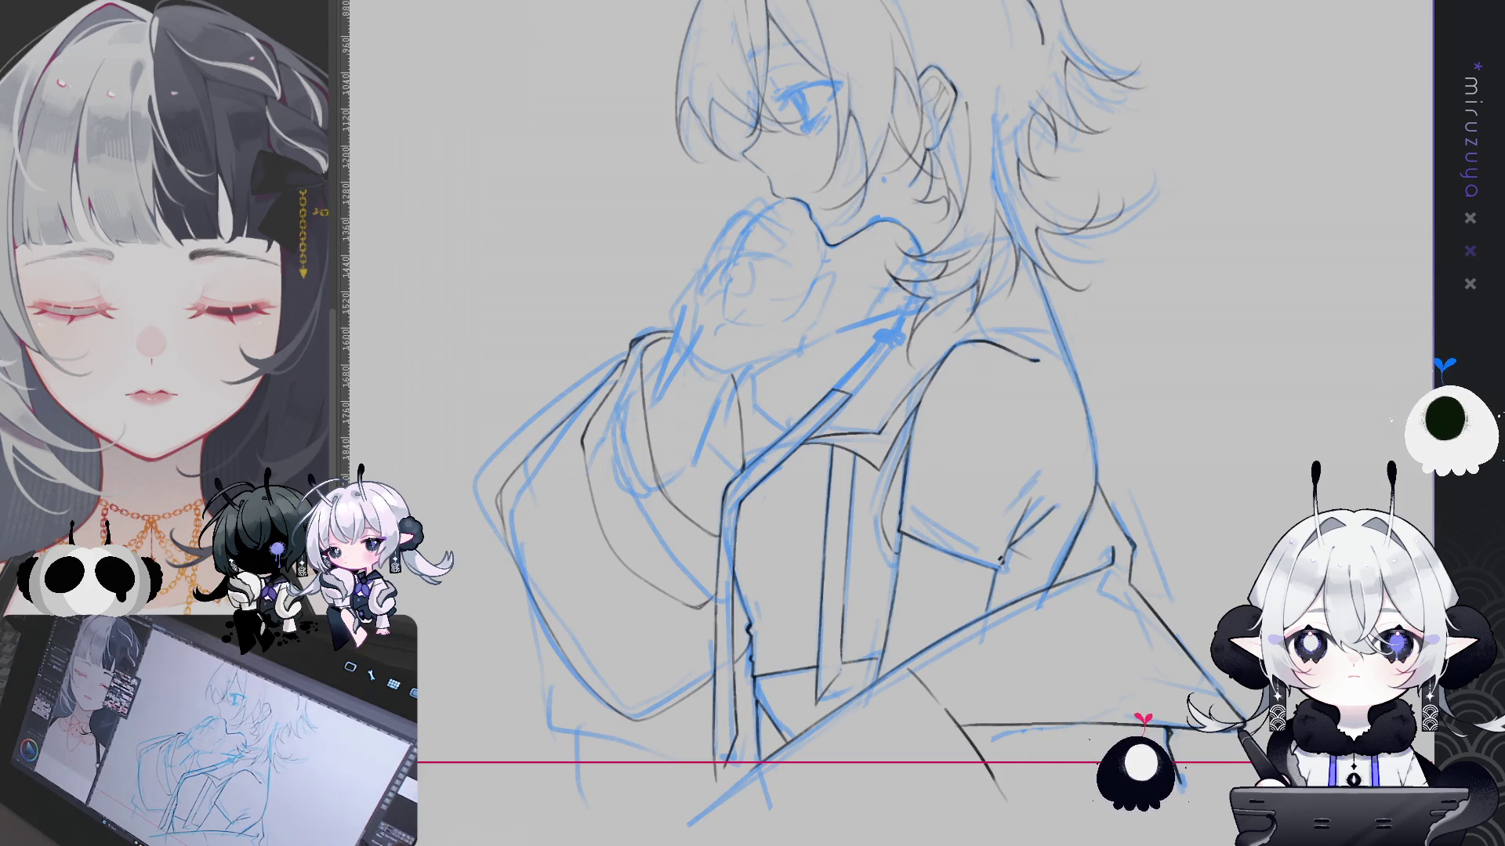
Shift the view to frame the hair and face while inking the profile
left_click_drag(1024, 466, 934, 500)
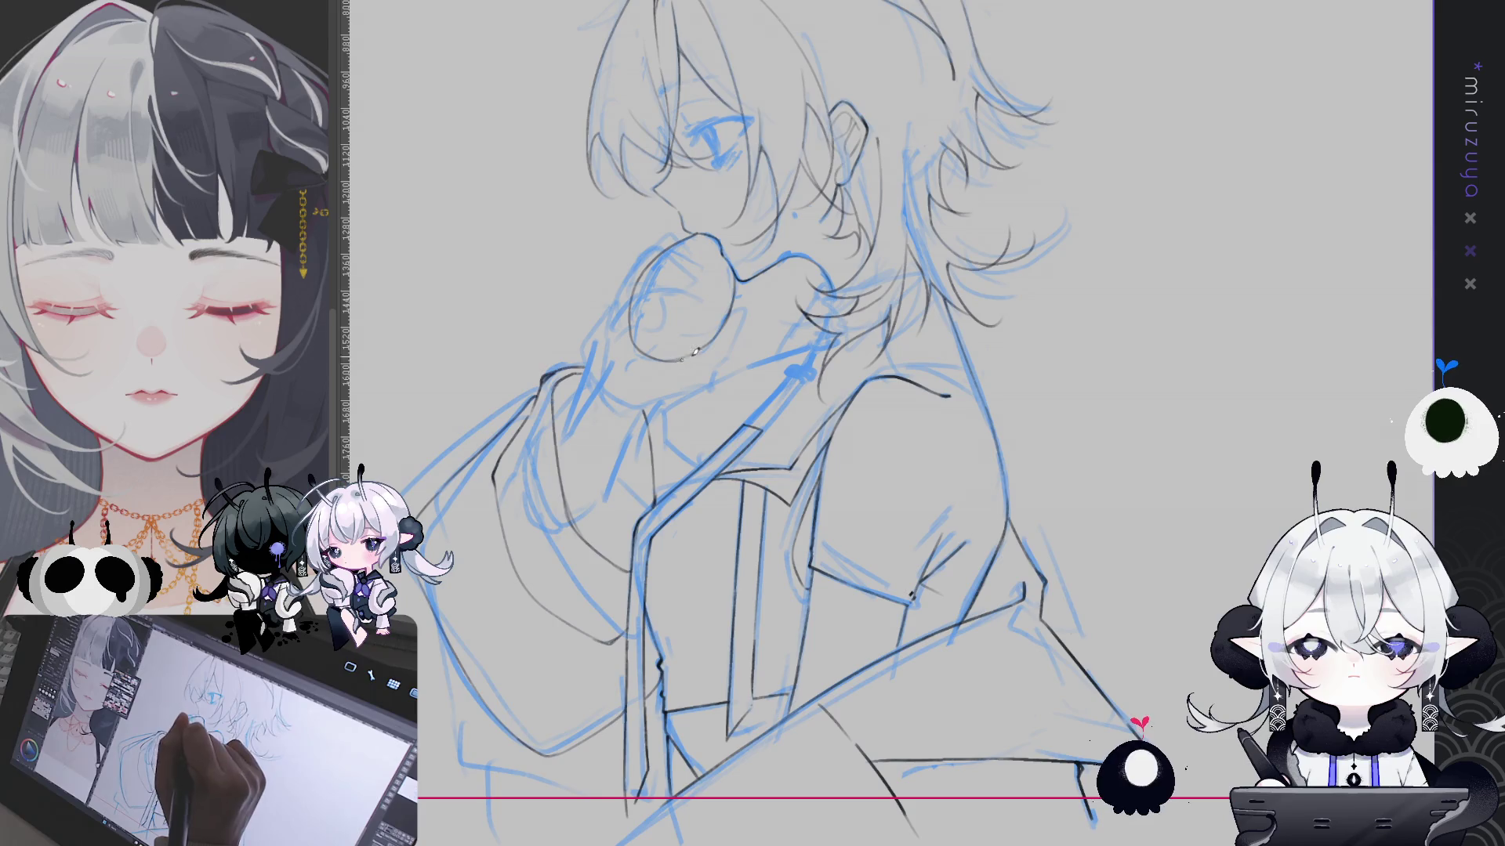
Reposition the view around the hand and face for inking the ball
left_click_drag(729, 247, 670, 277)
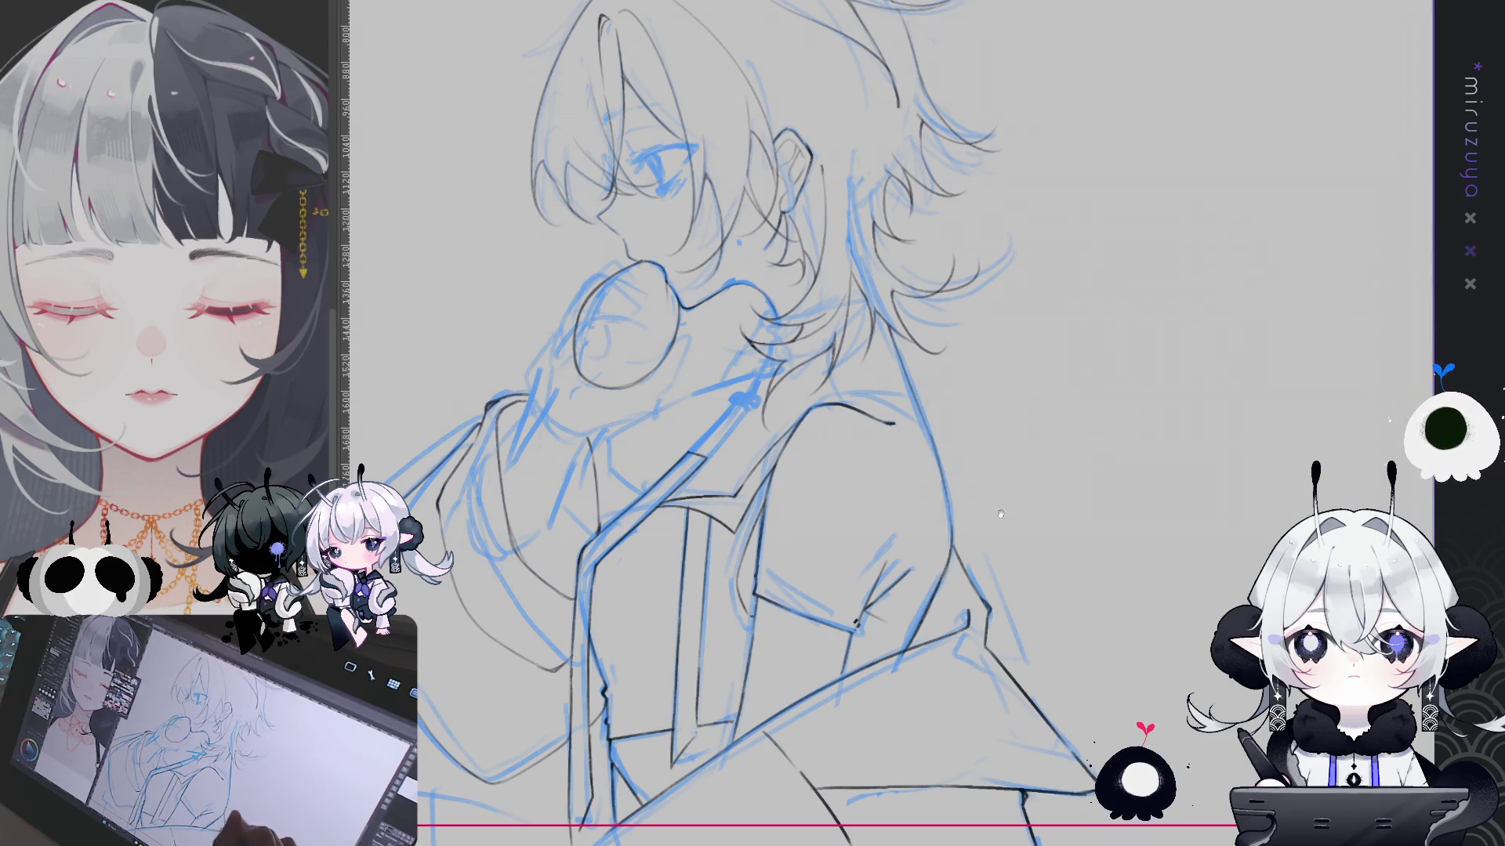
Ink dark lines along the character's chin and the left edge of the hand
left_click_drag(983, 637, 1072, 572)
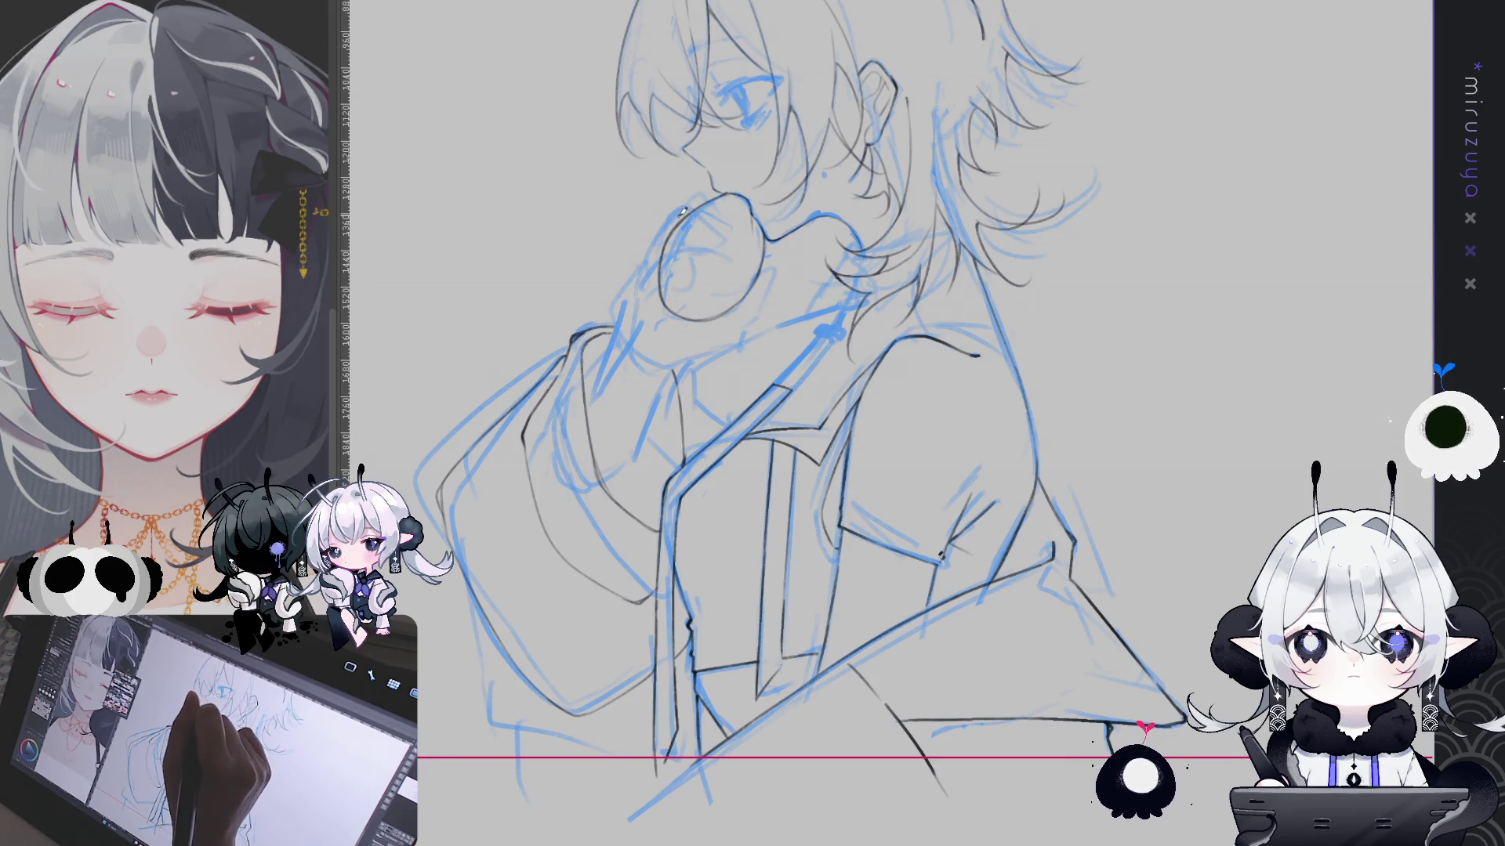
left_click_drag(672, 217, 737, 221)
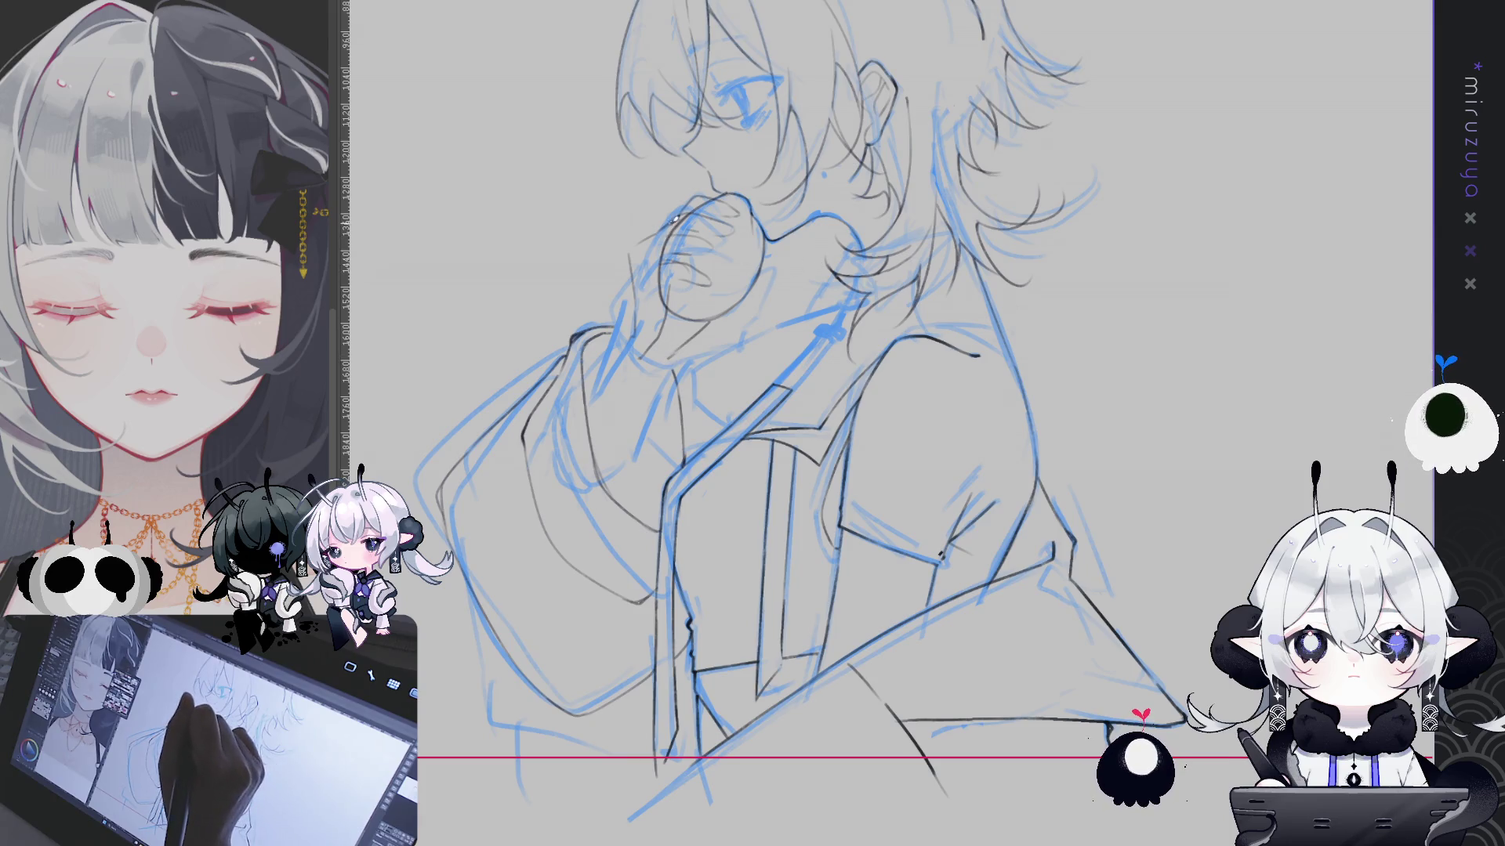
left_click_drag(638, 261, 636, 322)
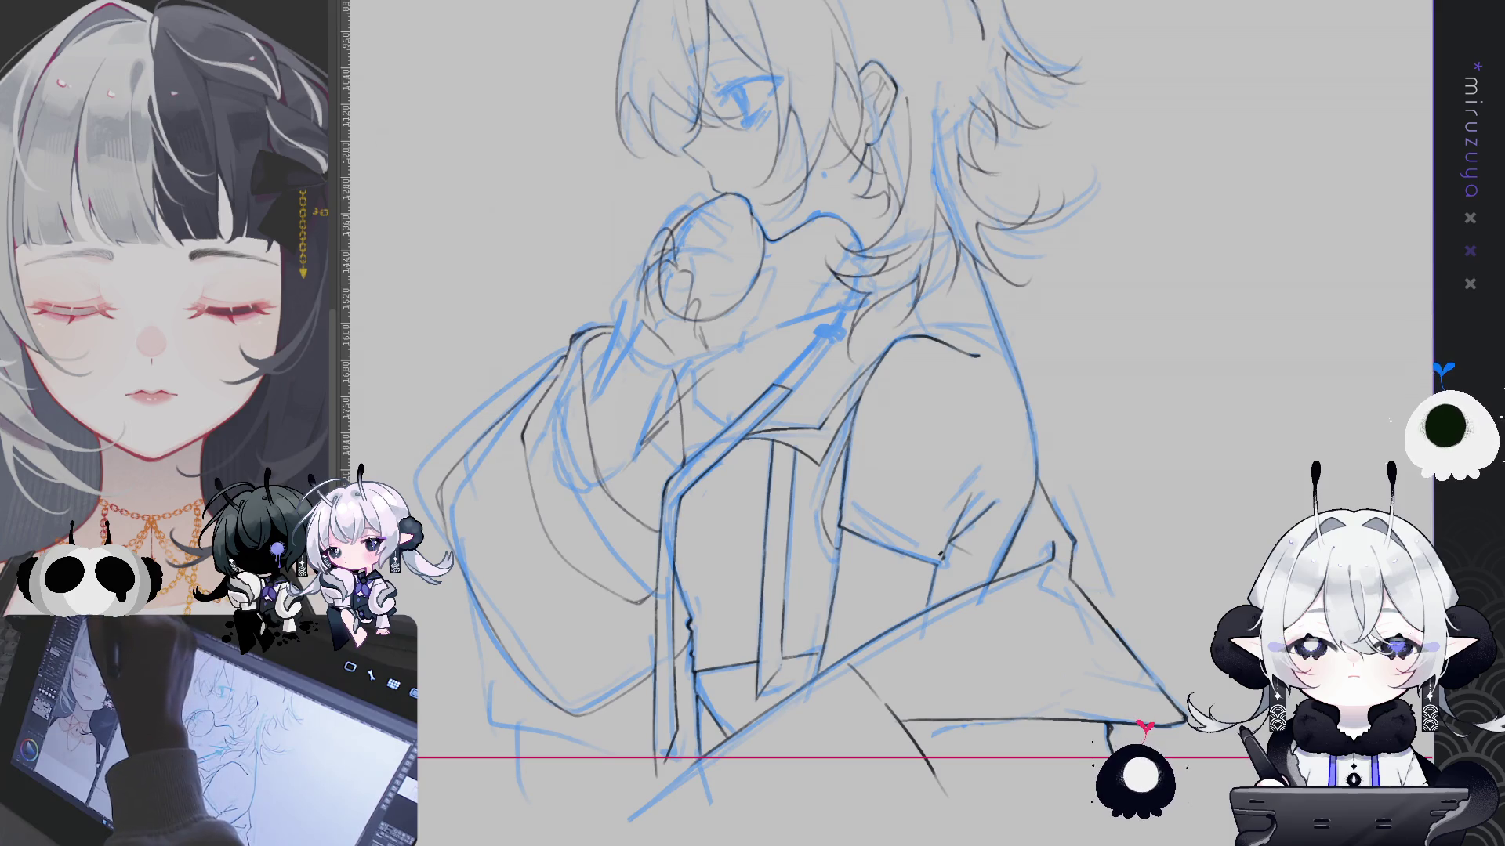
left_click_drag(691, 210, 623, 260)
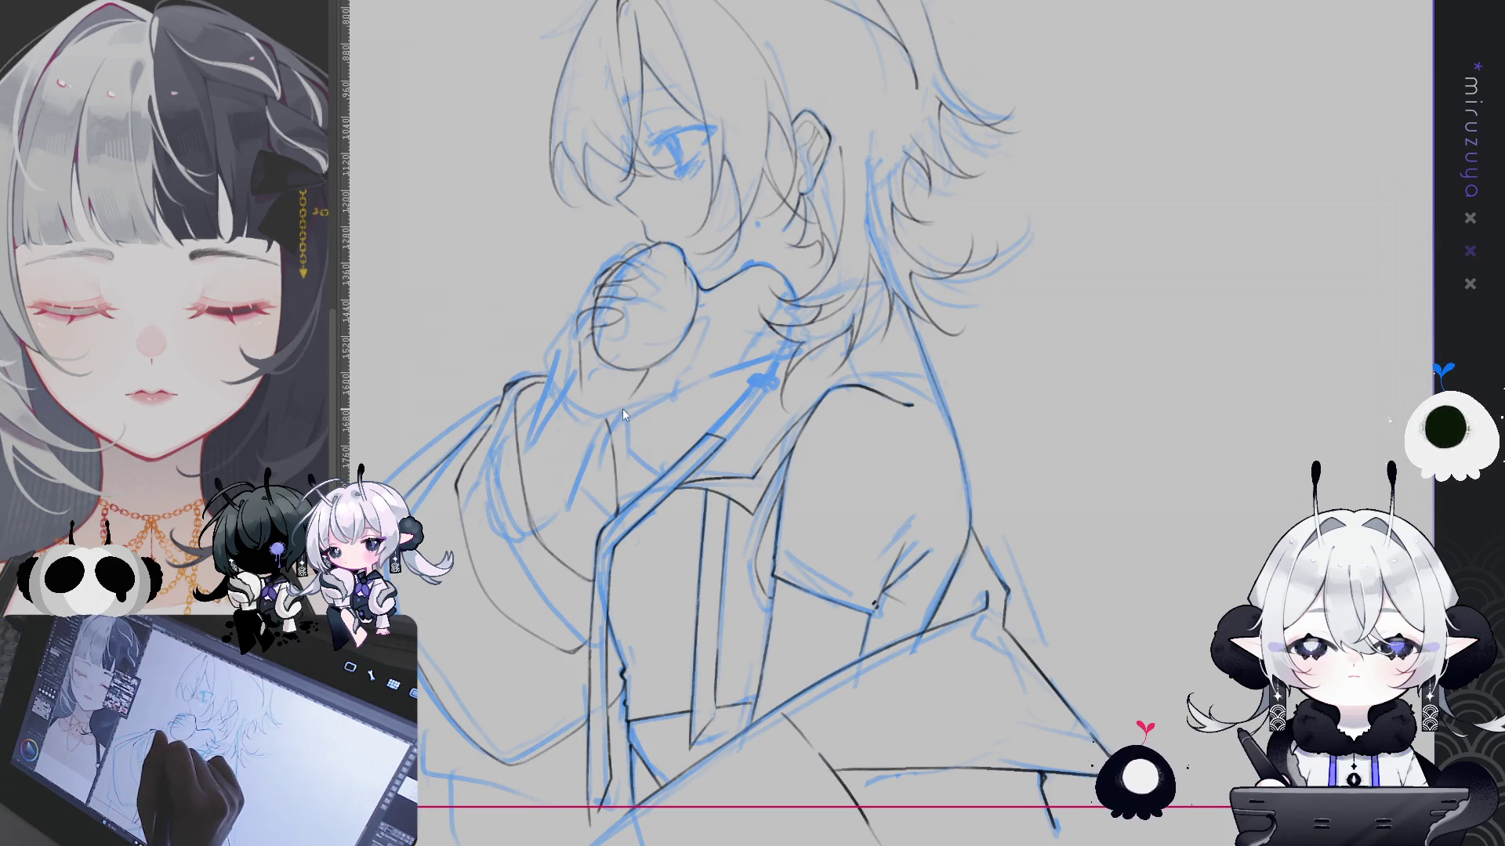
Ink a dark line down the character's neck, then fit the whole drawing in view
left_click_drag(624, 404, 569, 509)
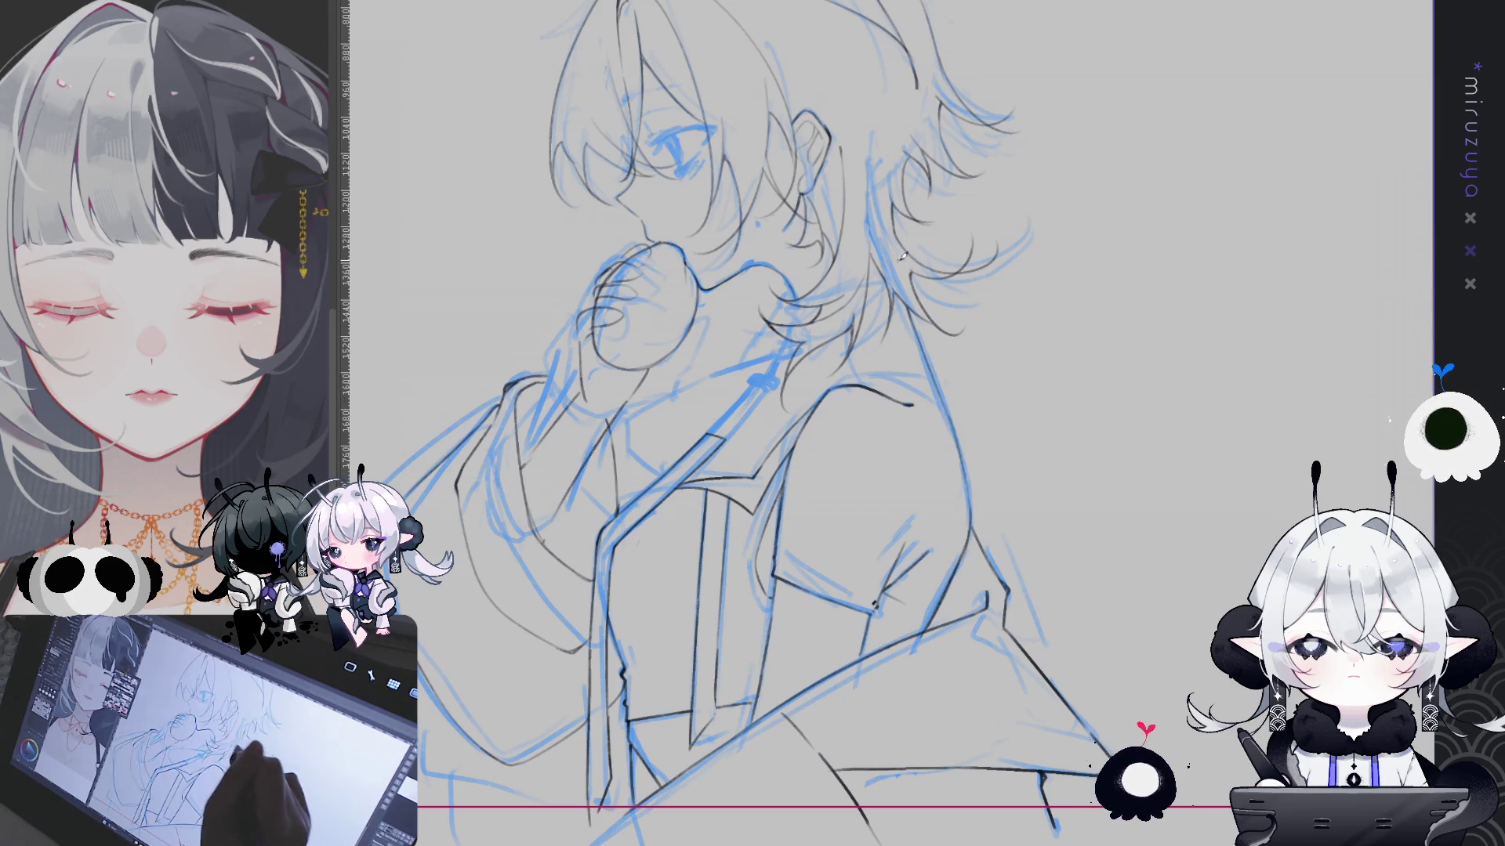
mouse_move(1048, 591)
left_mouse_down()
mouse_move(1125, 514)
mouse_move(1069, 554)
left_mouse_up()
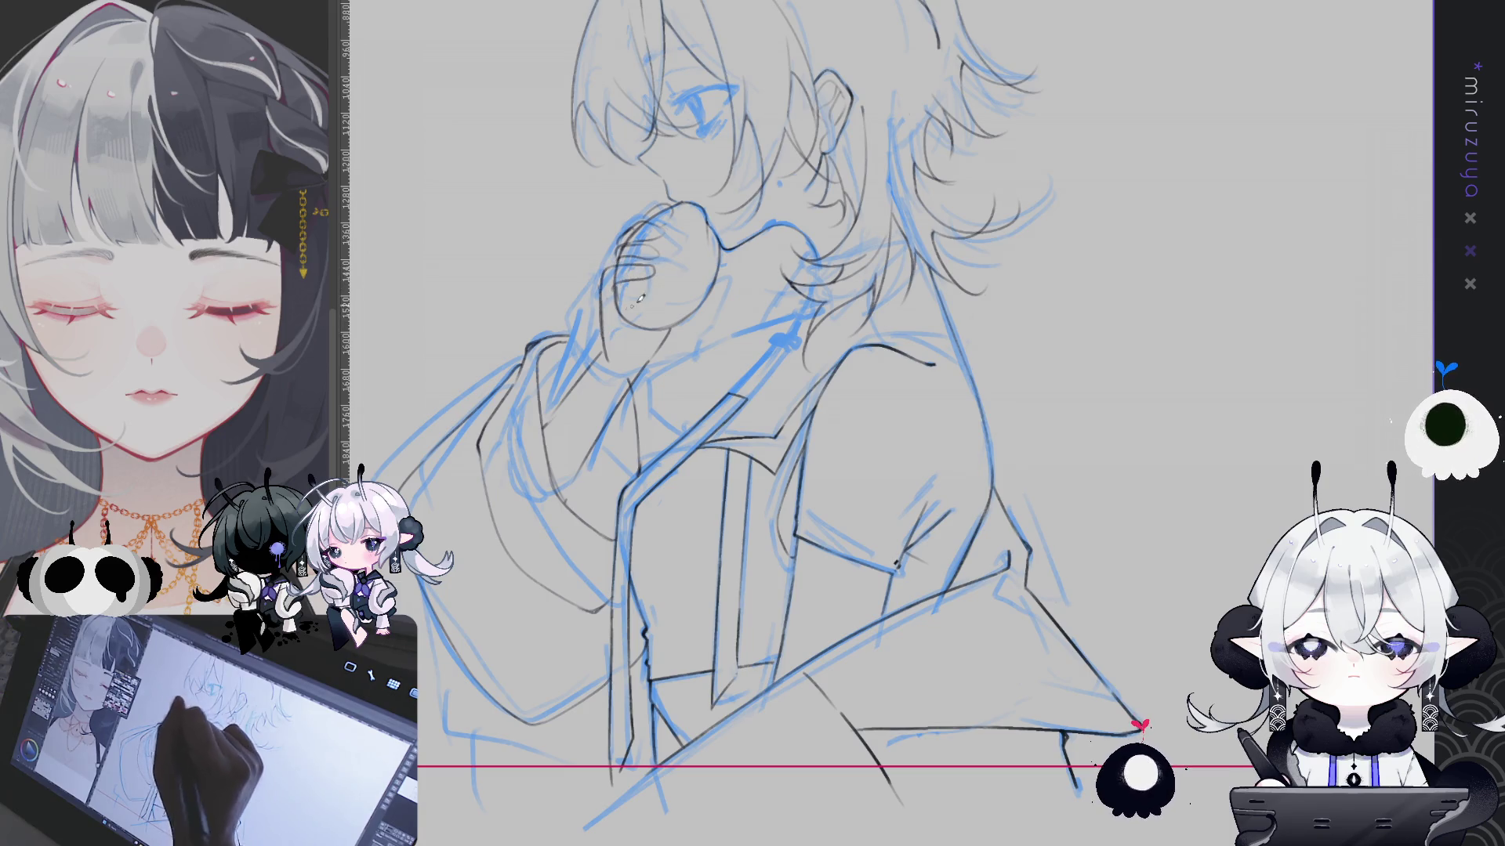
key("ctrl+0")
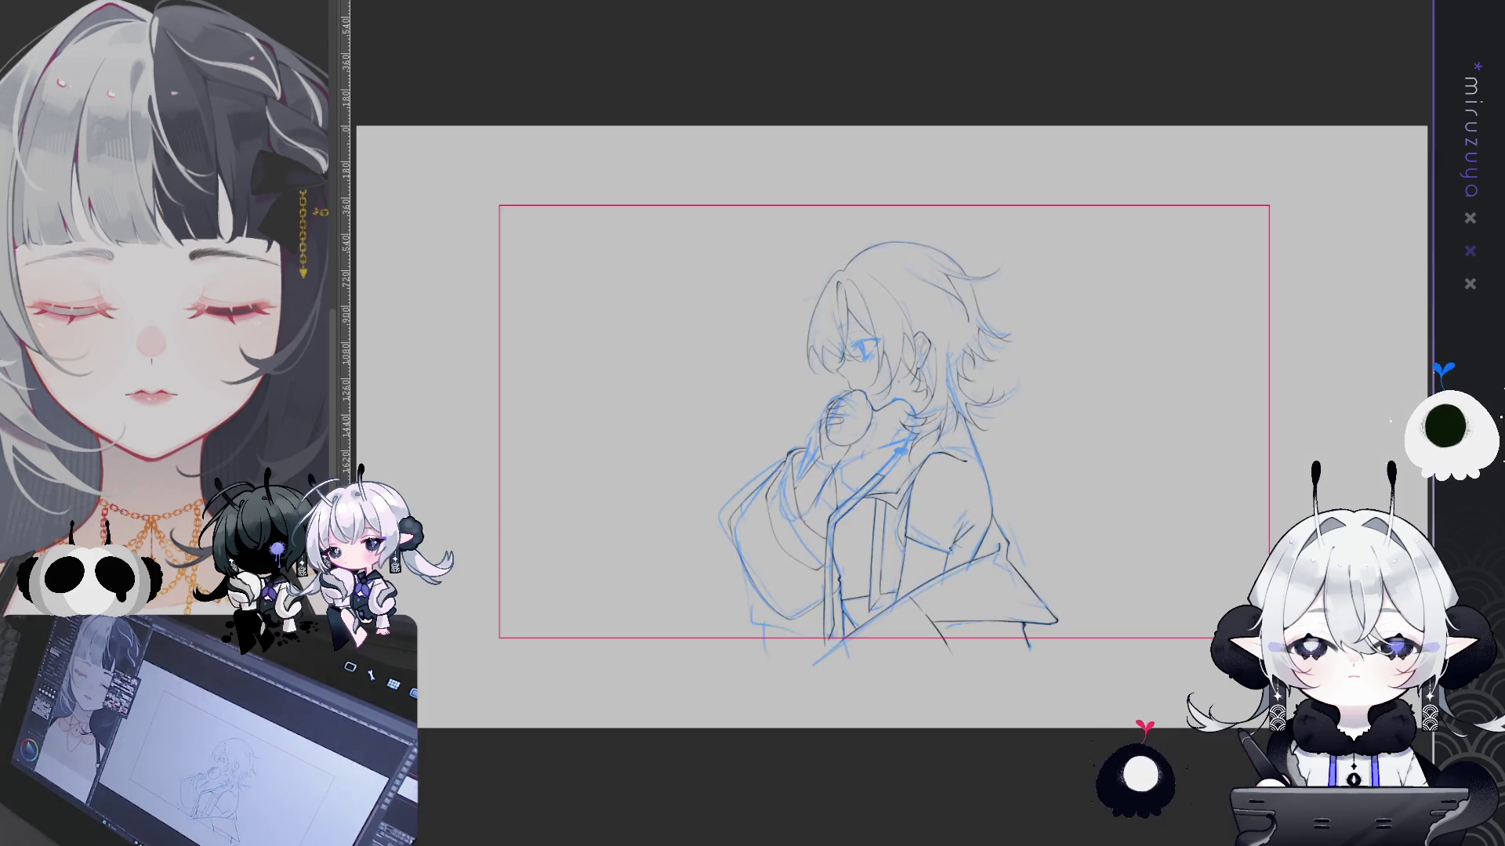
Ink lines around the hand raised to the chin
key("ctrl+plus")
key("ctrl+plus")
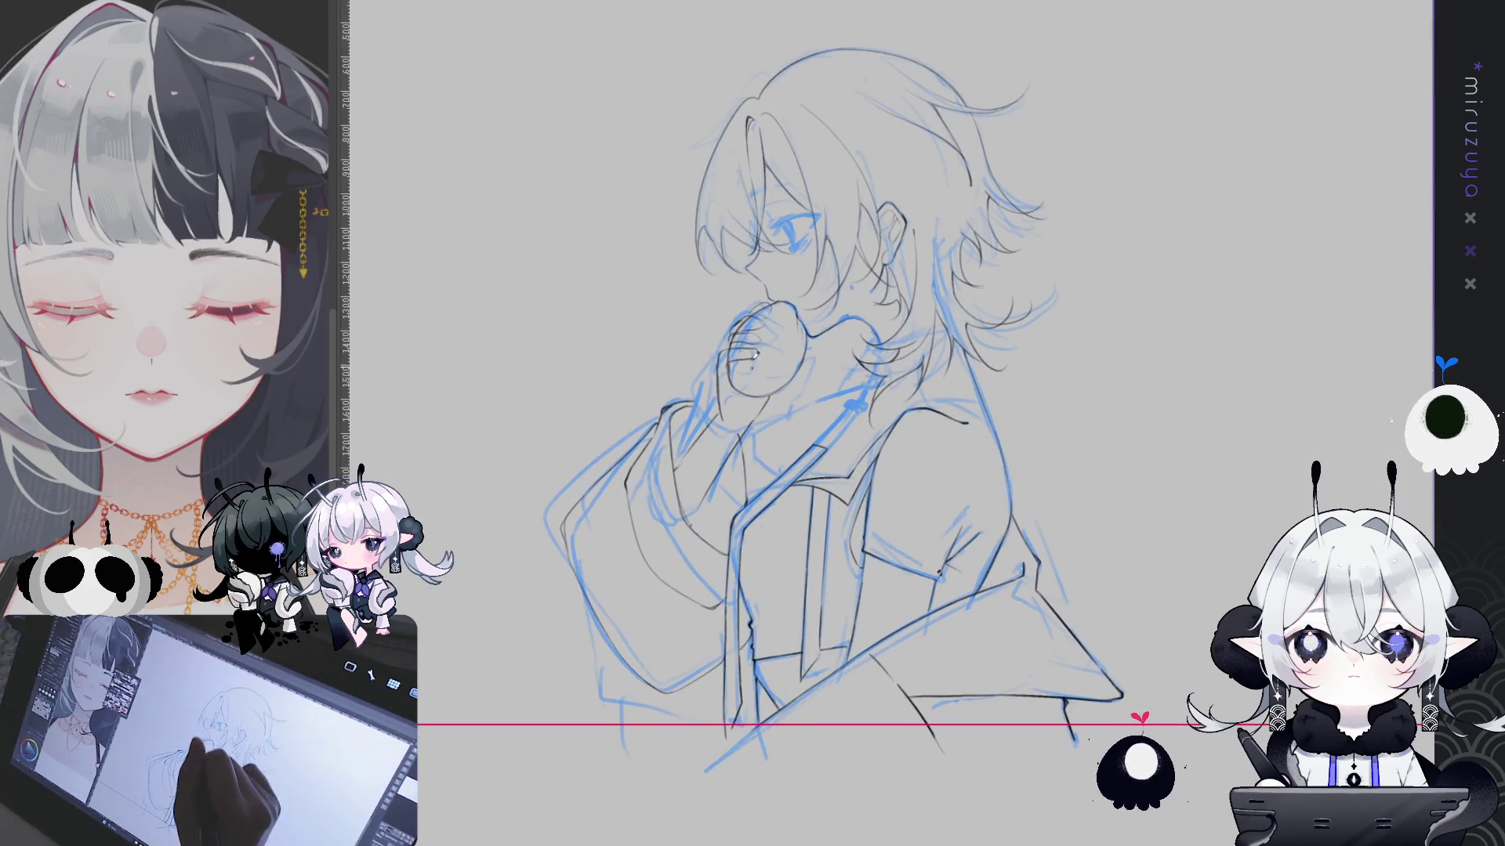
left_click_drag(753, 315, 720, 371)
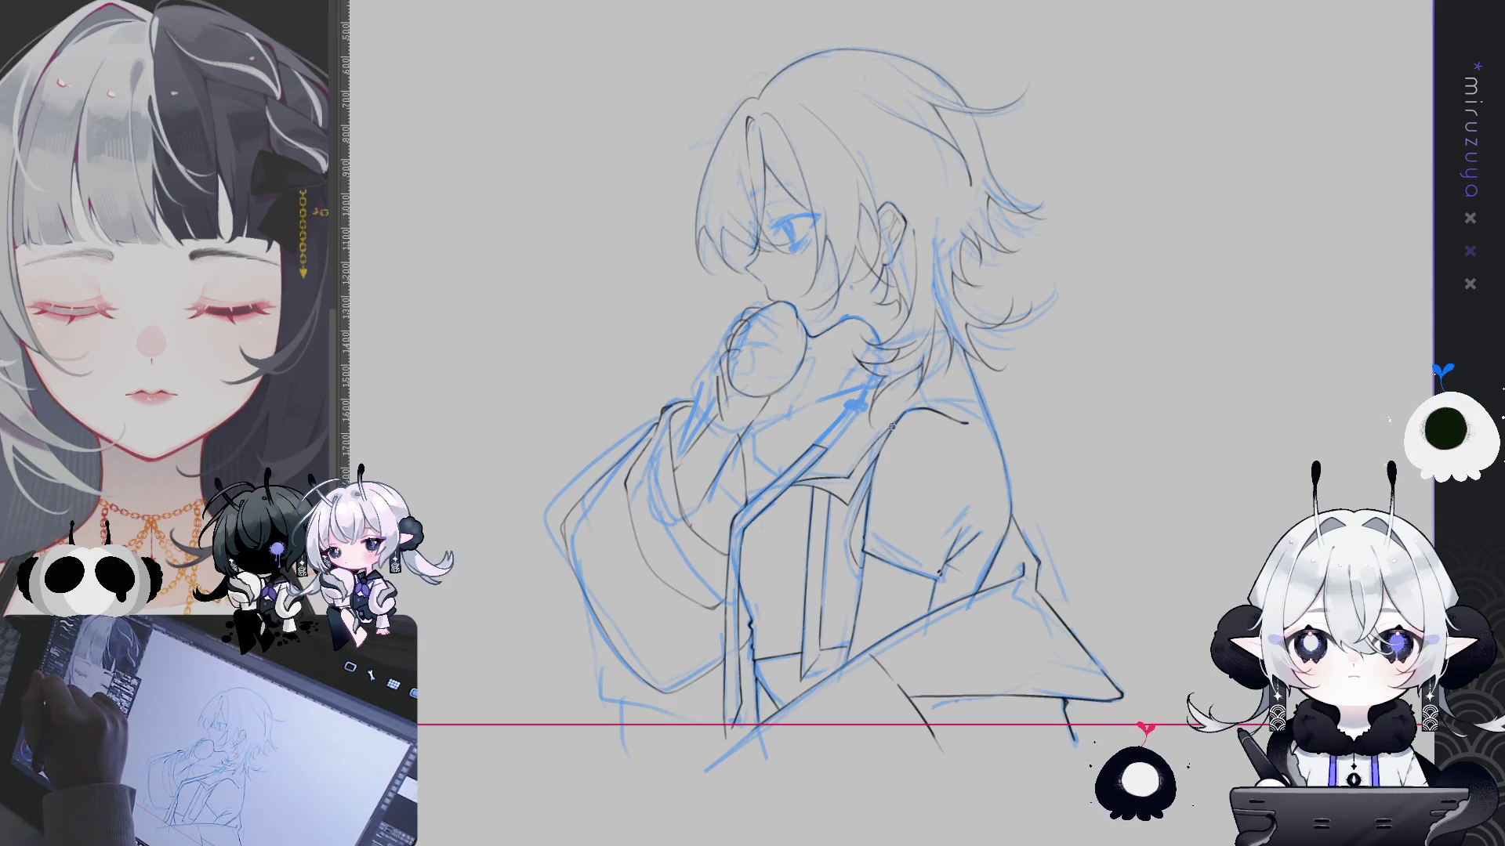
left_click_drag(717, 283, 799, 400)
Rework the strokes around the fist and chin and bring the drawing's border into view
left_click_drag(753, 330, 804, 435)
left_click_drag(927, 347, 858, 344)
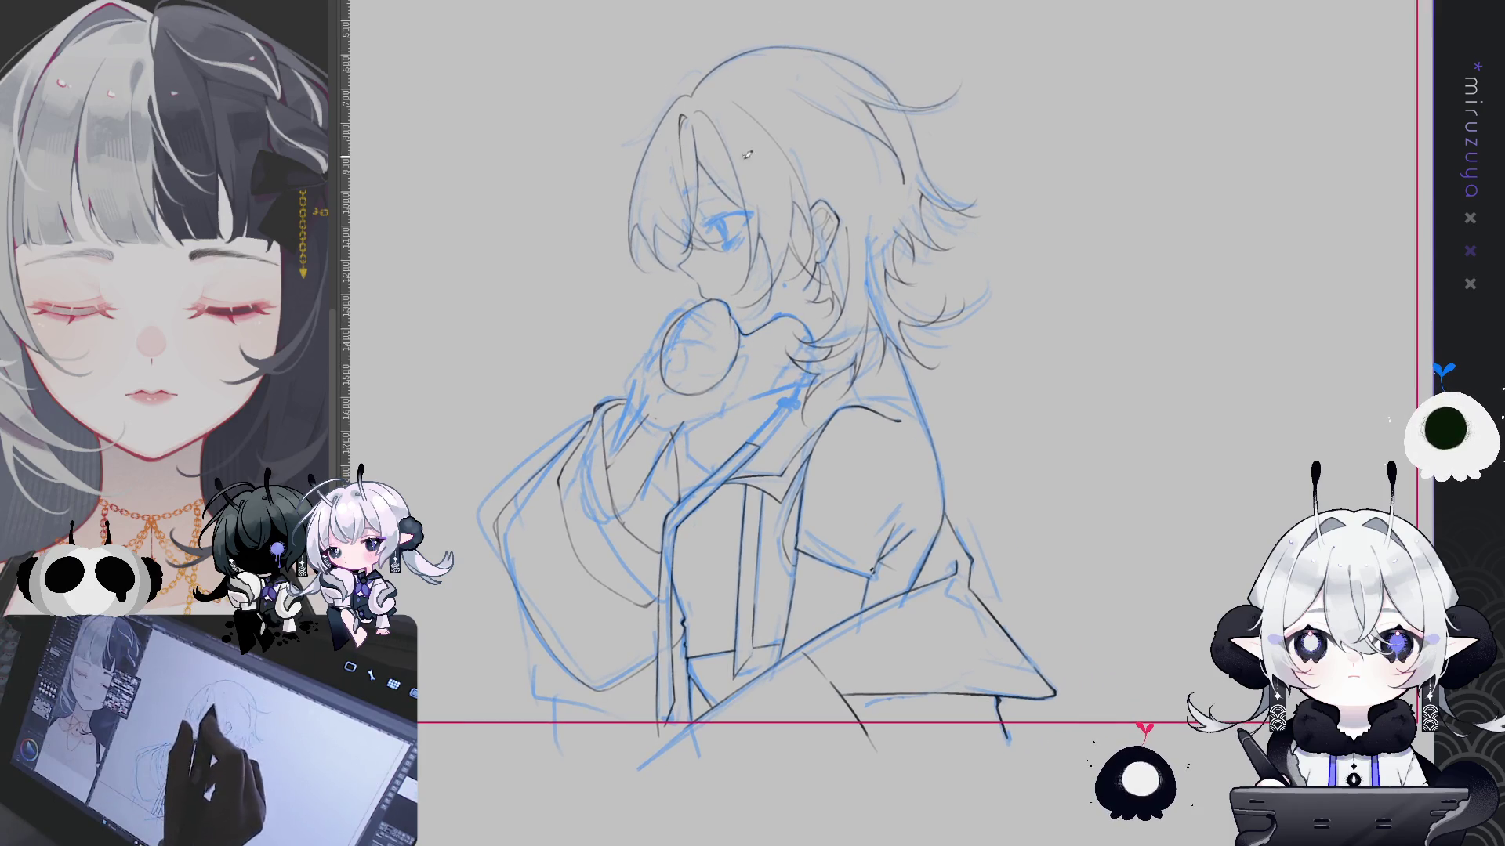
mouse_move(339, 195)
left_mouse_down()
mouse_move(727, 248)
mouse_move(729, 289)
left_mouse_up()
Sketch the first strokes of a hand shape left of the character, undoing and redrawing the descending line
key("ctrl+z")
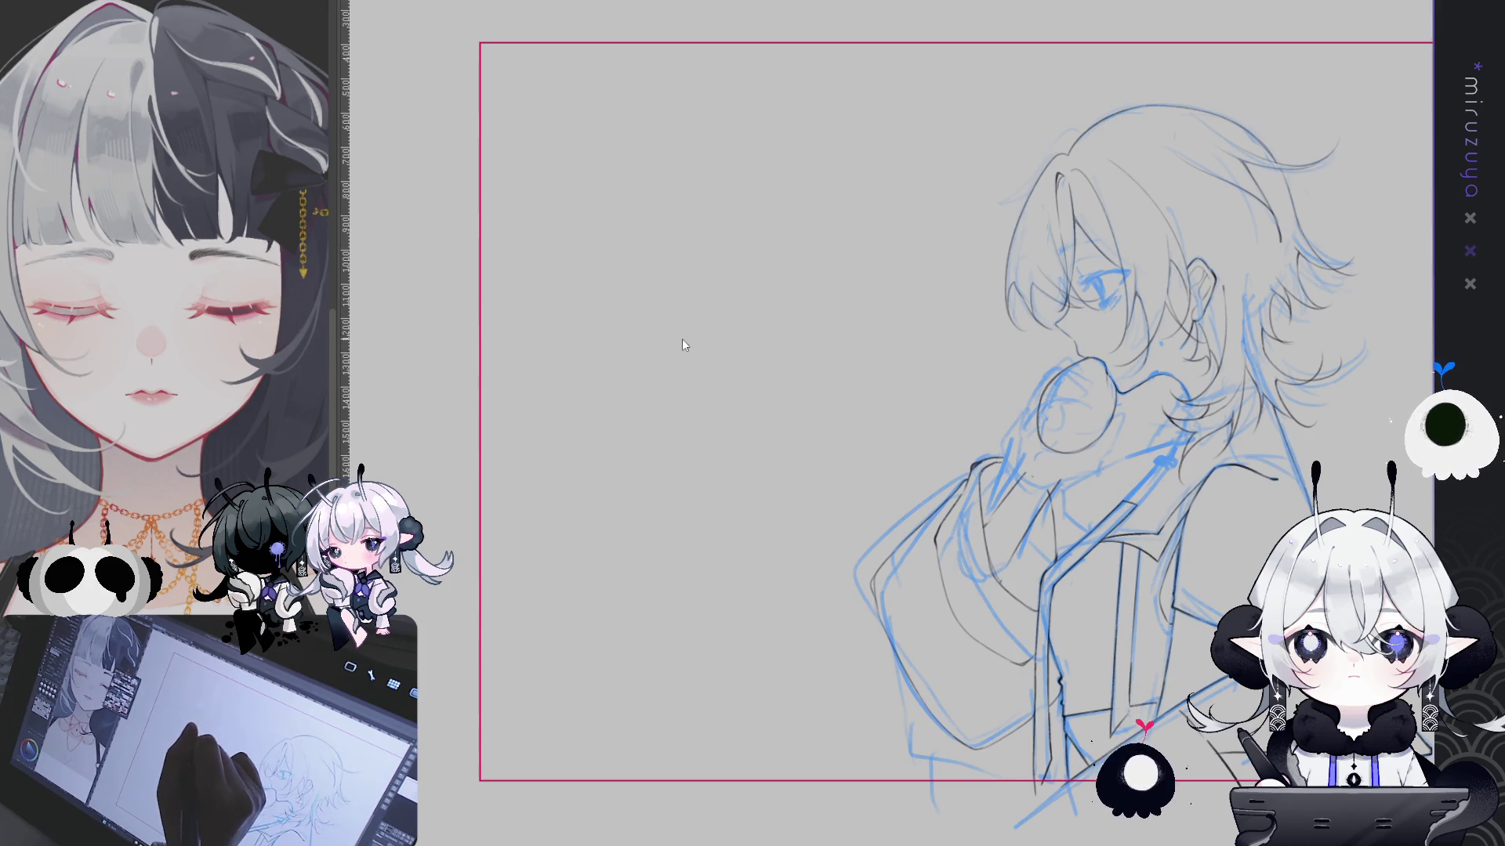
mouse_move(673, 345)
left_mouse_down()
mouse_move(691, 261)
mouse_move(756, 323)
left_mouse_up()
key("ctrl+z")
mouse_move(720, 256)
left_mouse_down()
mouse_move(756, 318)
mouse_move(734, 351)
mouse_move(753, 351)
left_mouse_up()
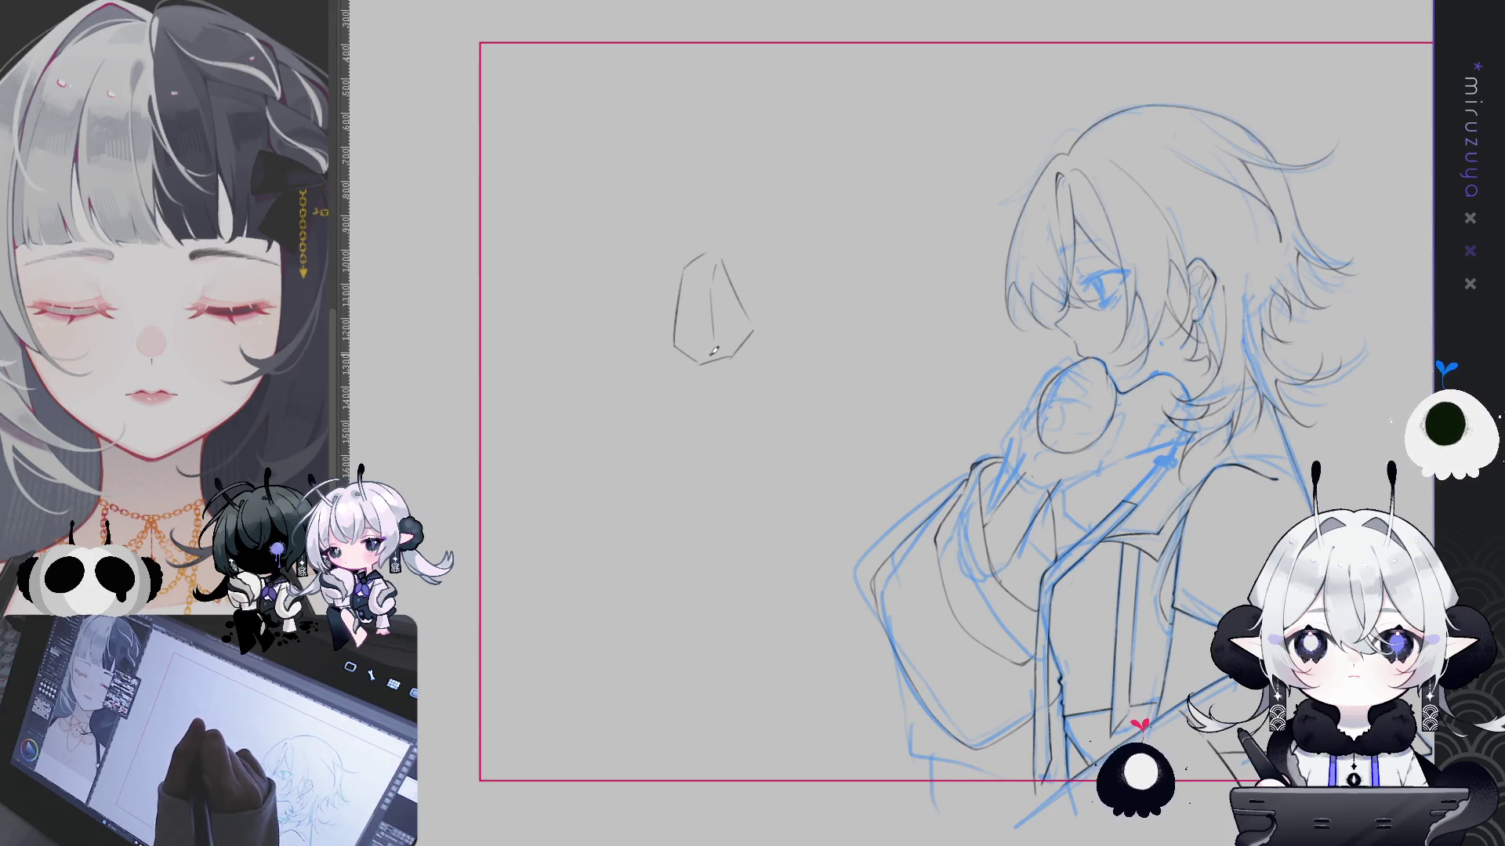
Try and undo a guide circle, then extend the hand's left line and add strokes at its bottom
left_click_drag(722, 304, 729, 388)
key("ctrl+z")
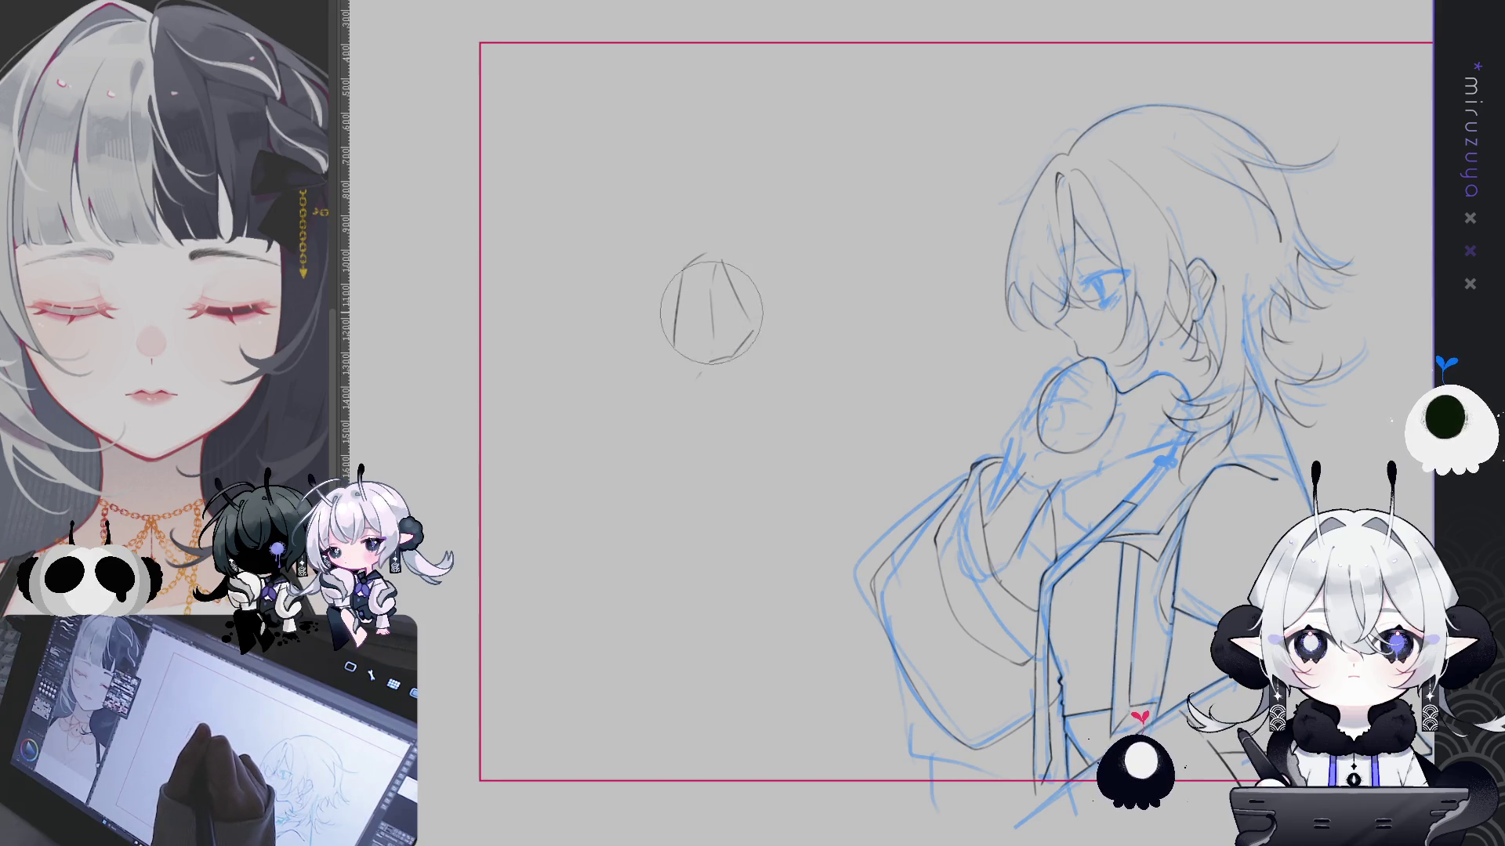
key("ctrl+z")
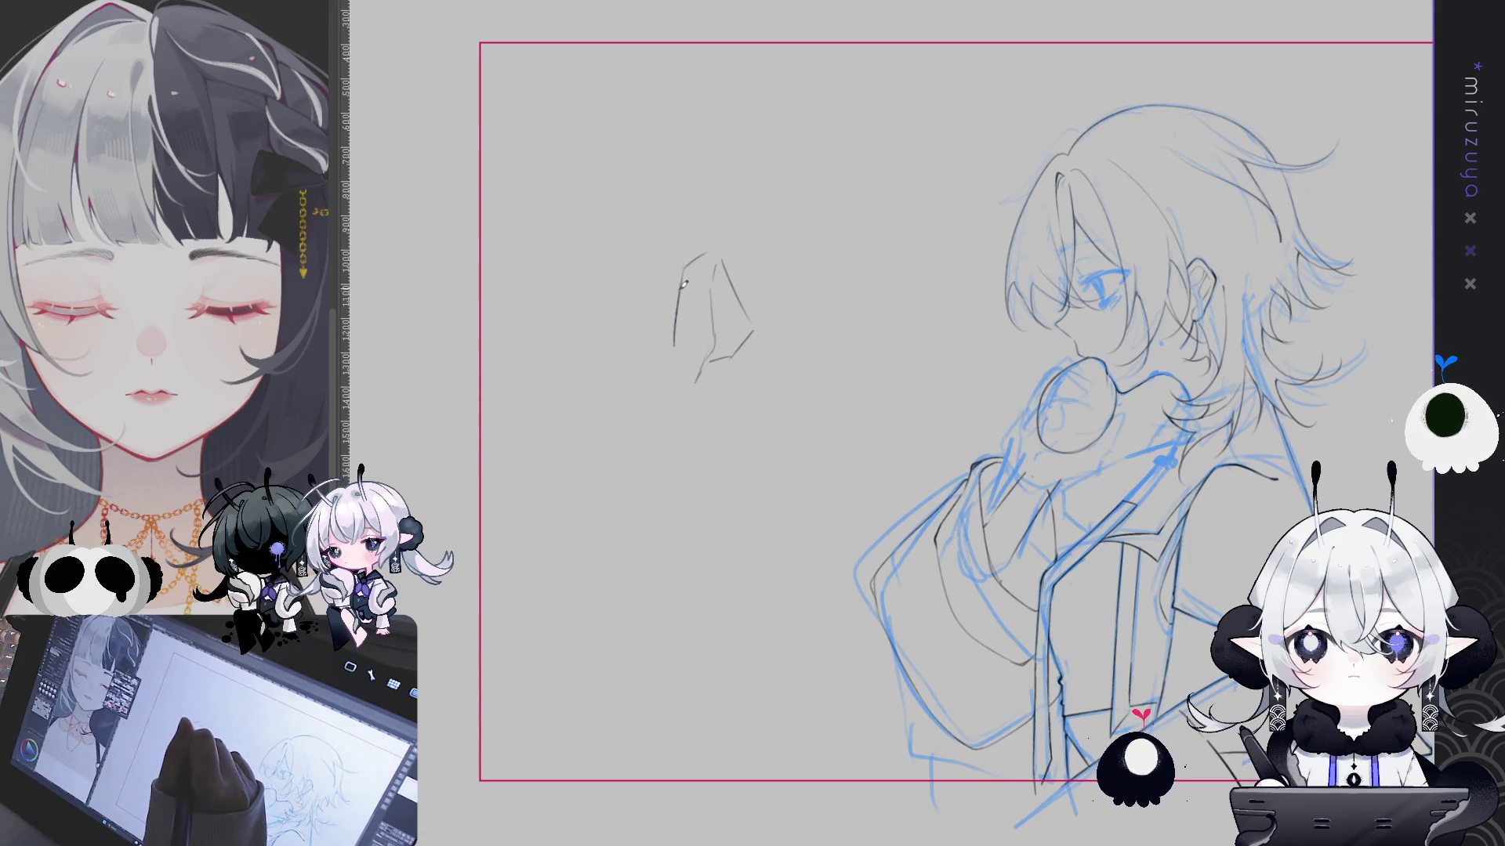
left_click_drag(676, 324, 667, 368)
mouse_move(732, 350)
left_mouse_down()
mouse_move(759, 327)
mouse_move(707, 365)
left_mouse_up()
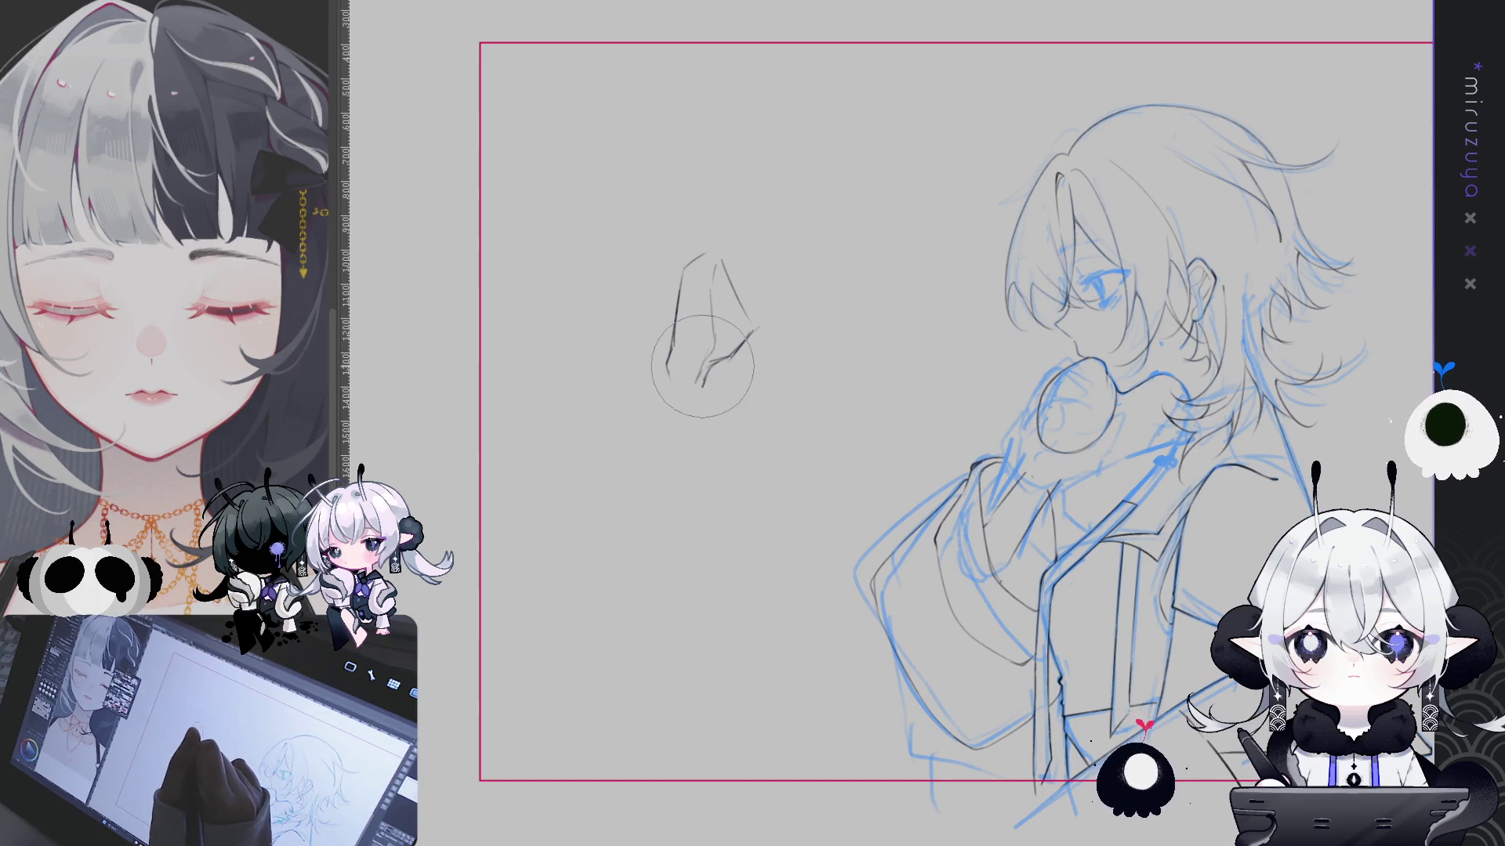
left_click_drag(746, 343, 705, 379)
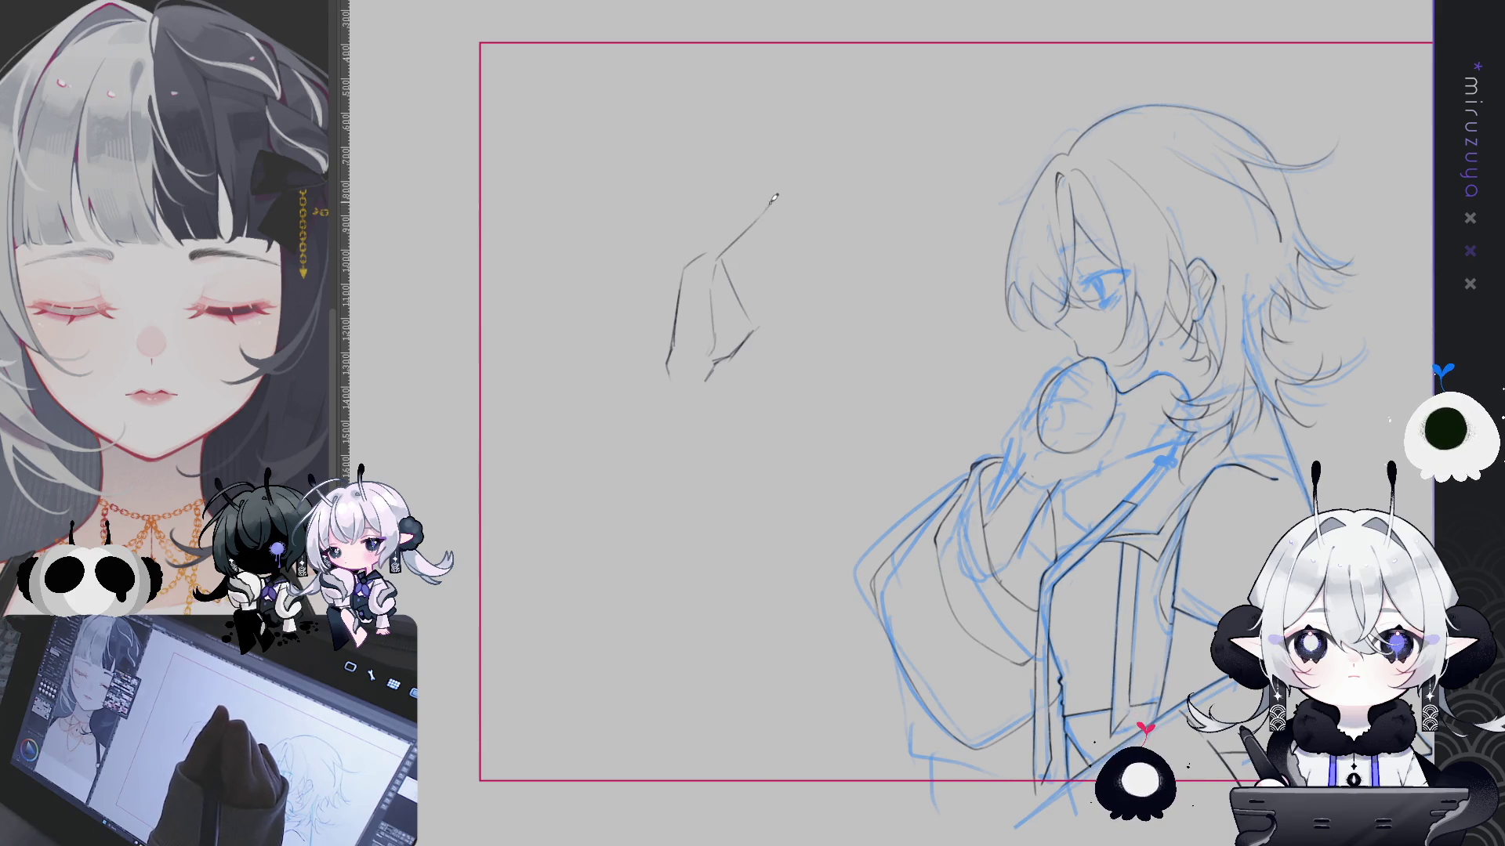
Sketch the upper finger stroke above the hand, redrawing it until it sits right
left_click_drag(770, 198, 721, 233)
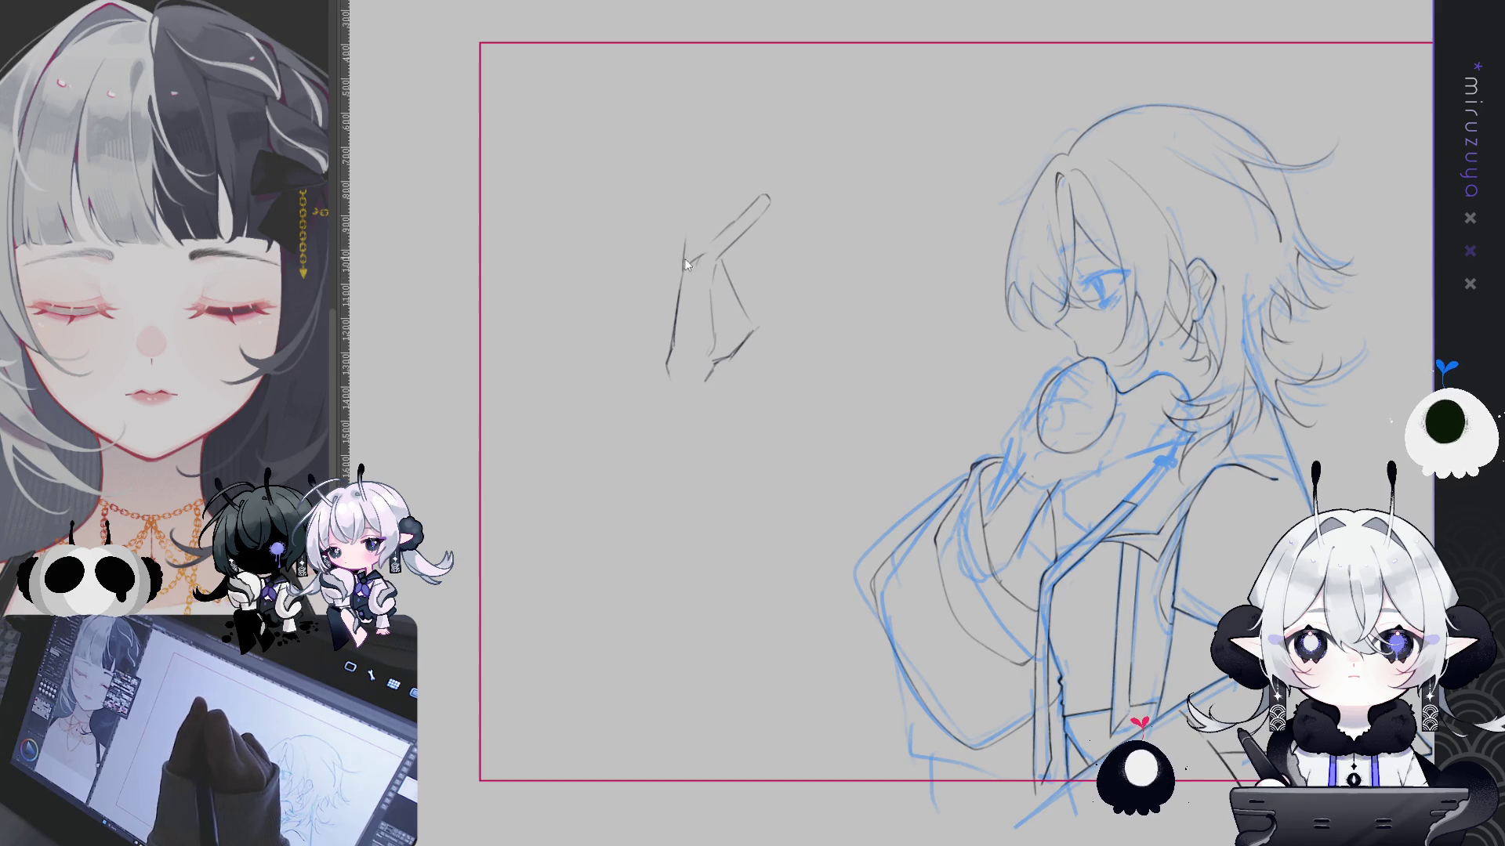
key("ctrl+z")
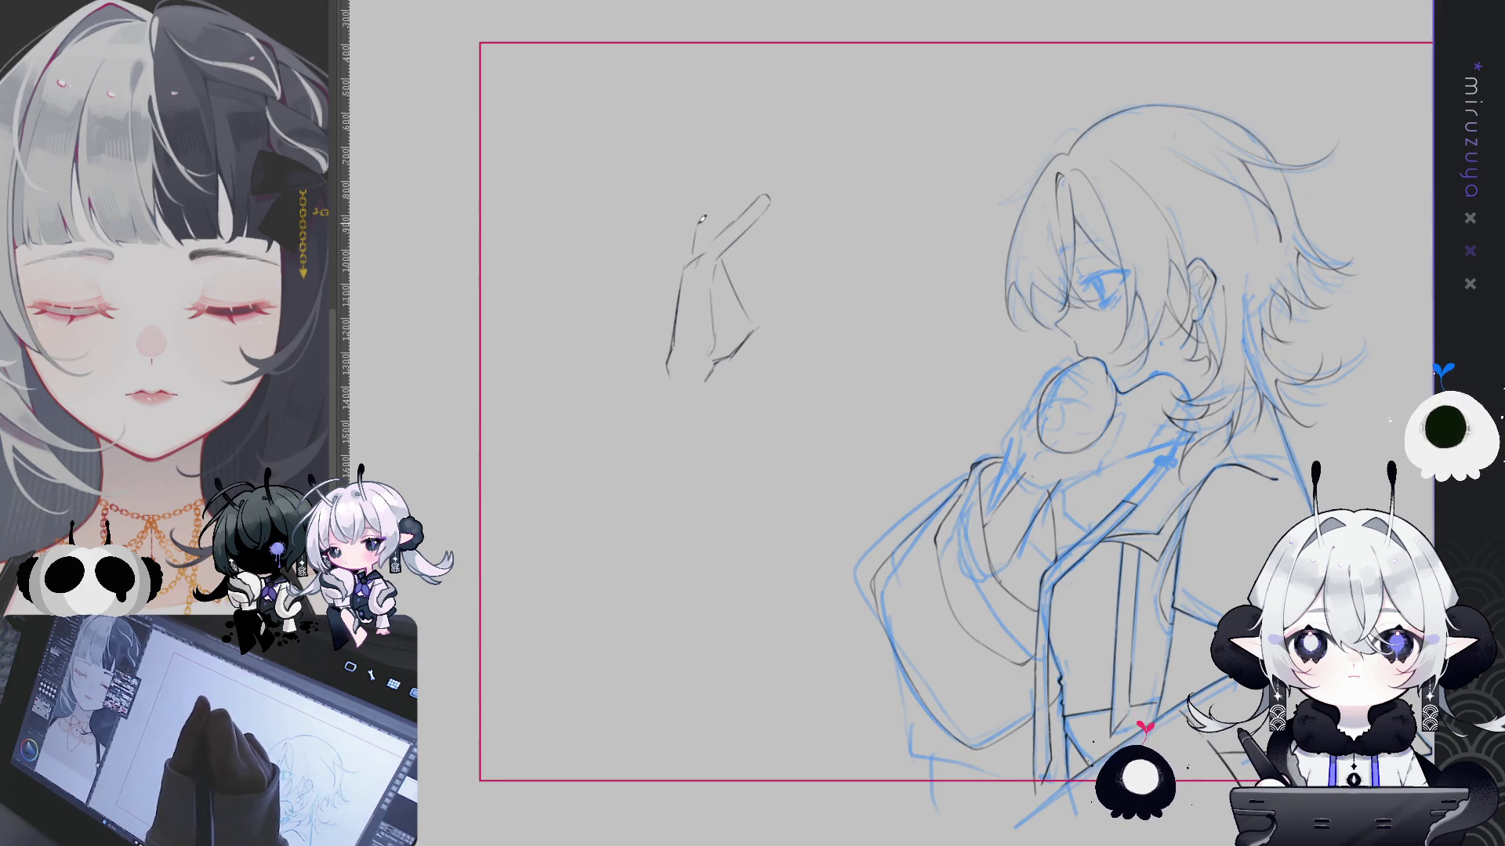
left_click_drag(690, 257, 709, 203)
key("ctrl+z")
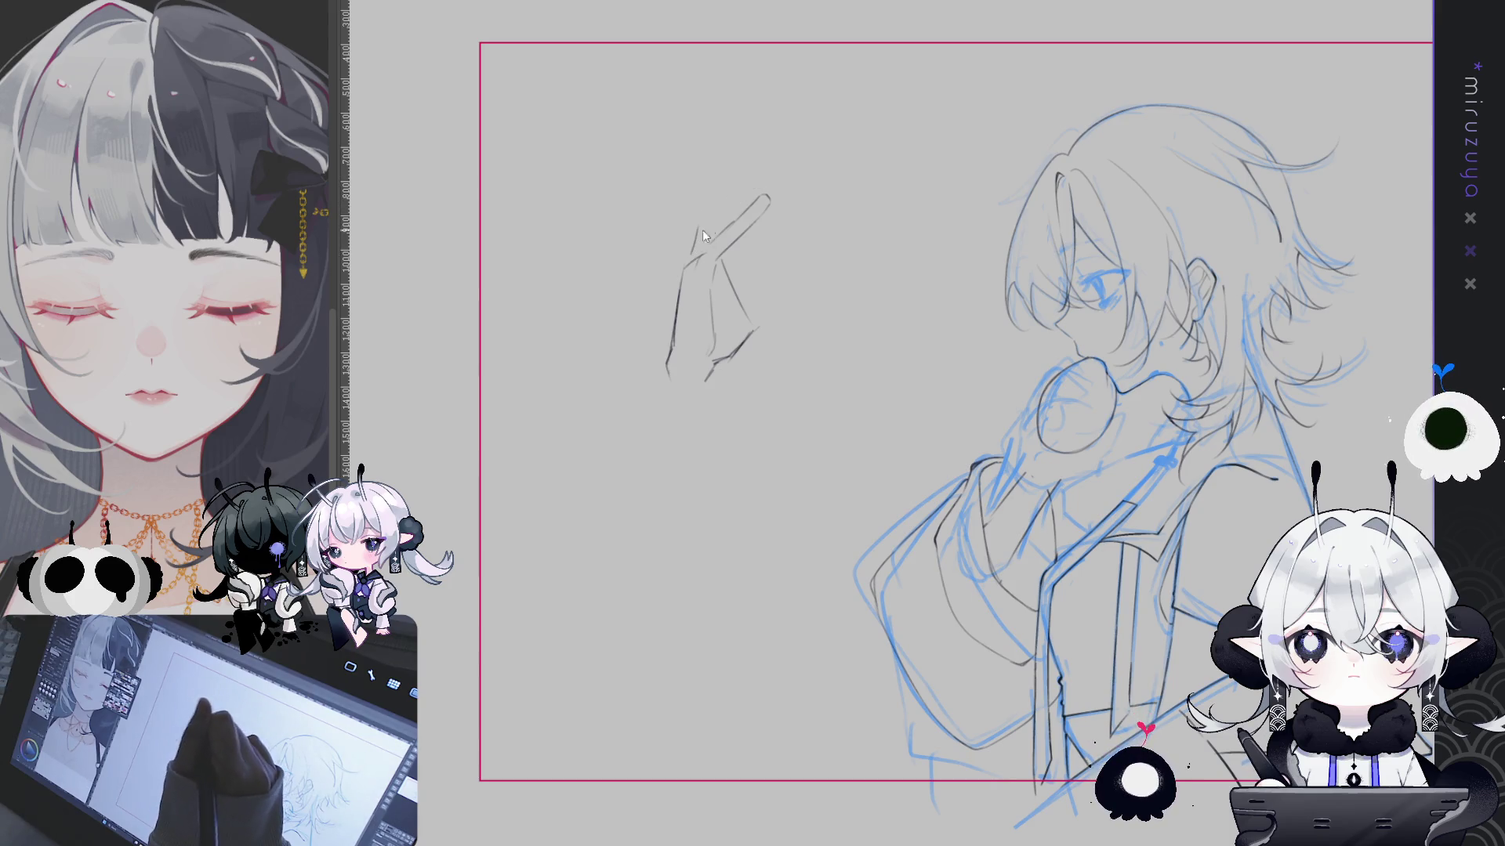
left_click_drag(691, 249, 711, 203)
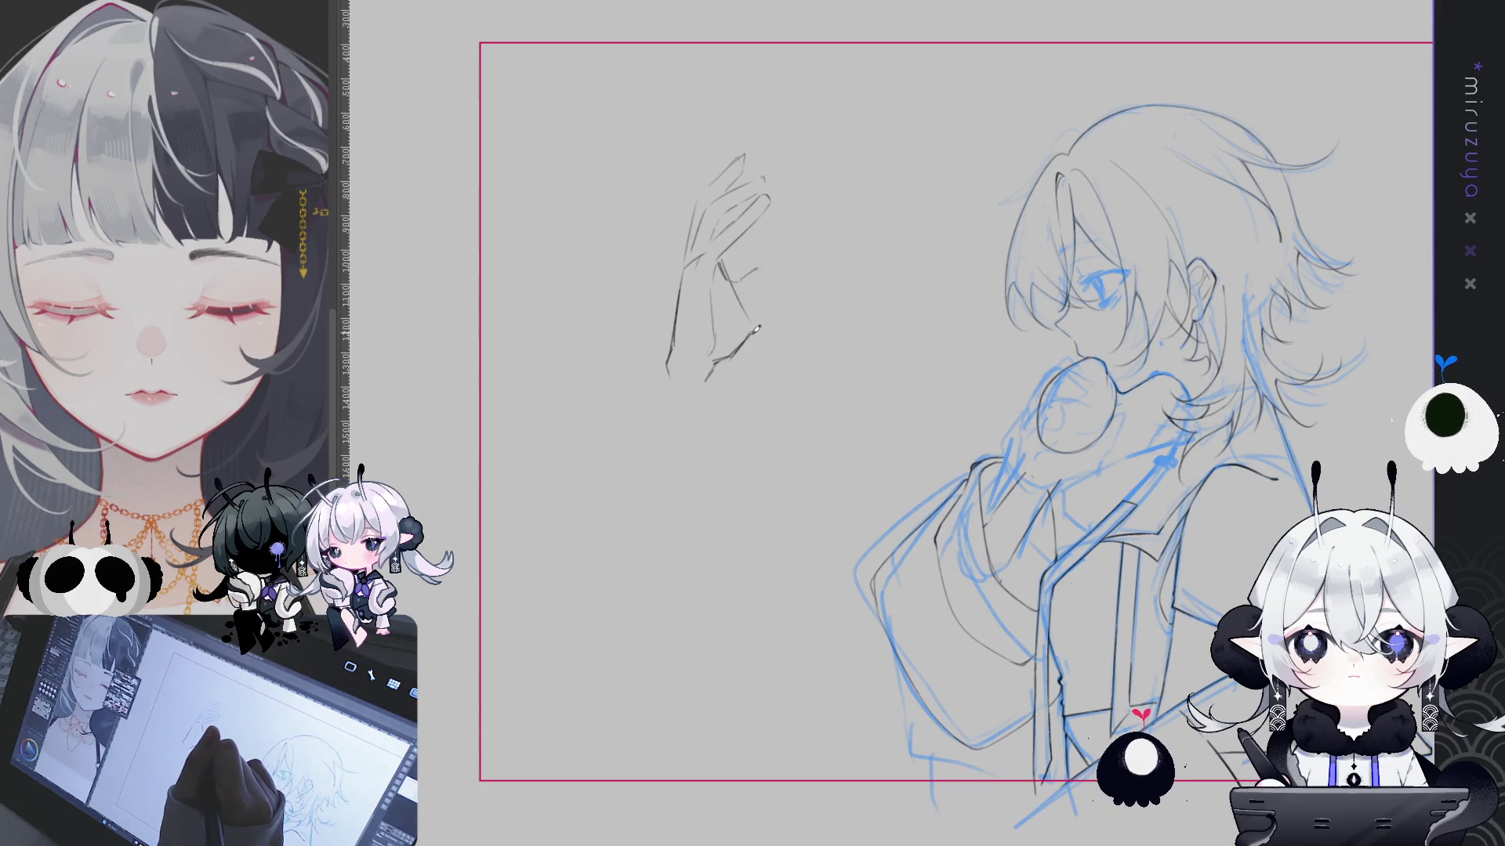
Draw and undo a guide circle below the hand, then centre the hand study in view
left_click_drag(758, 311, 700, 382)
left_click_drag(705, 322, 752, 309)
left_click_drag(722, 364, 762, 326)
key("ctrl+z")
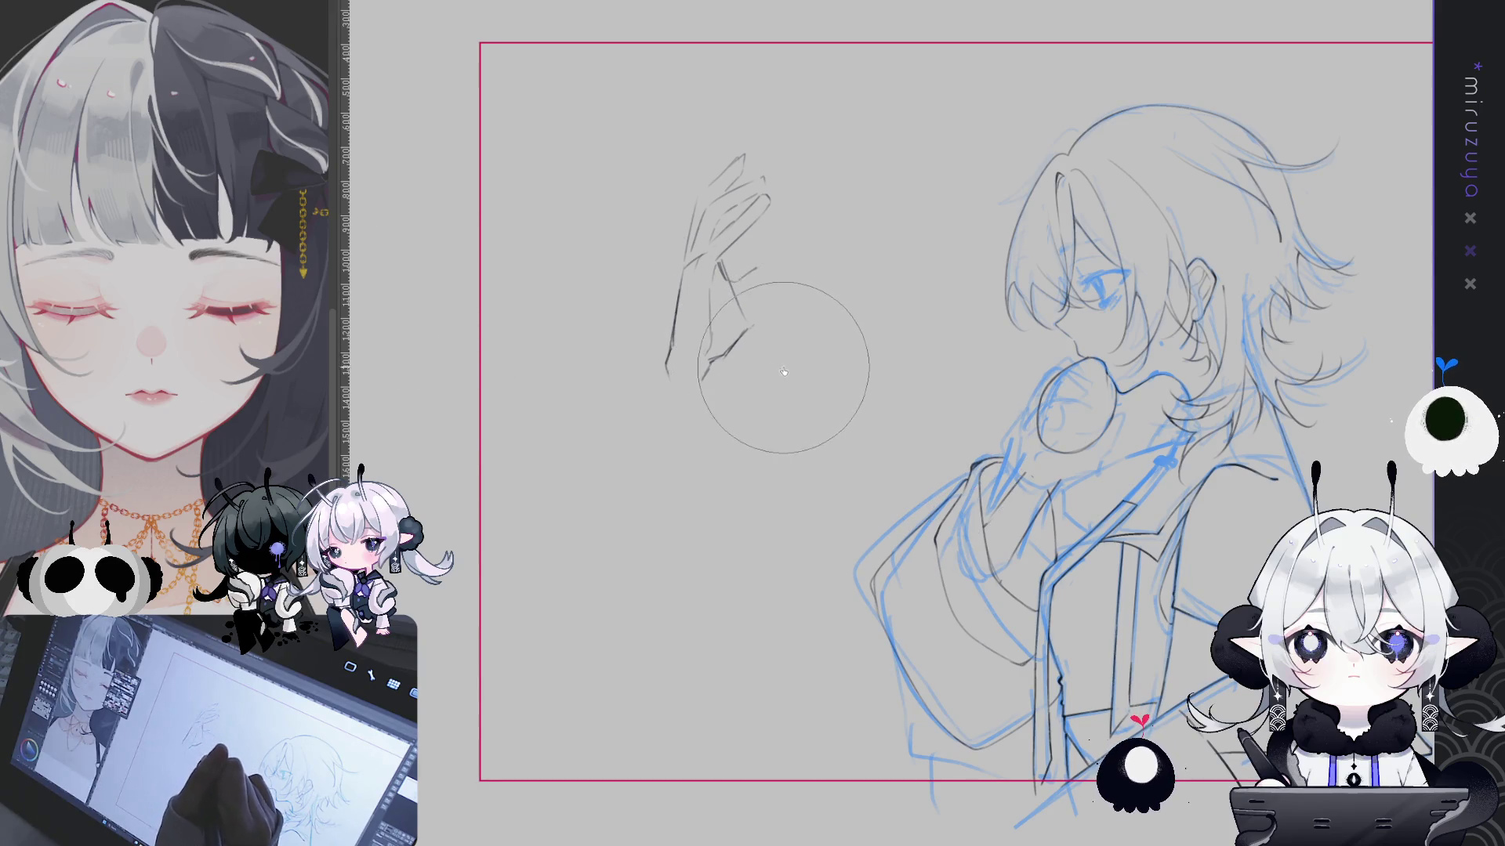
mouse_move(984, 348)
left_mouse_down()
mouse_move(832, 350)
mouse_move(848, 344)
left_mouse_up()
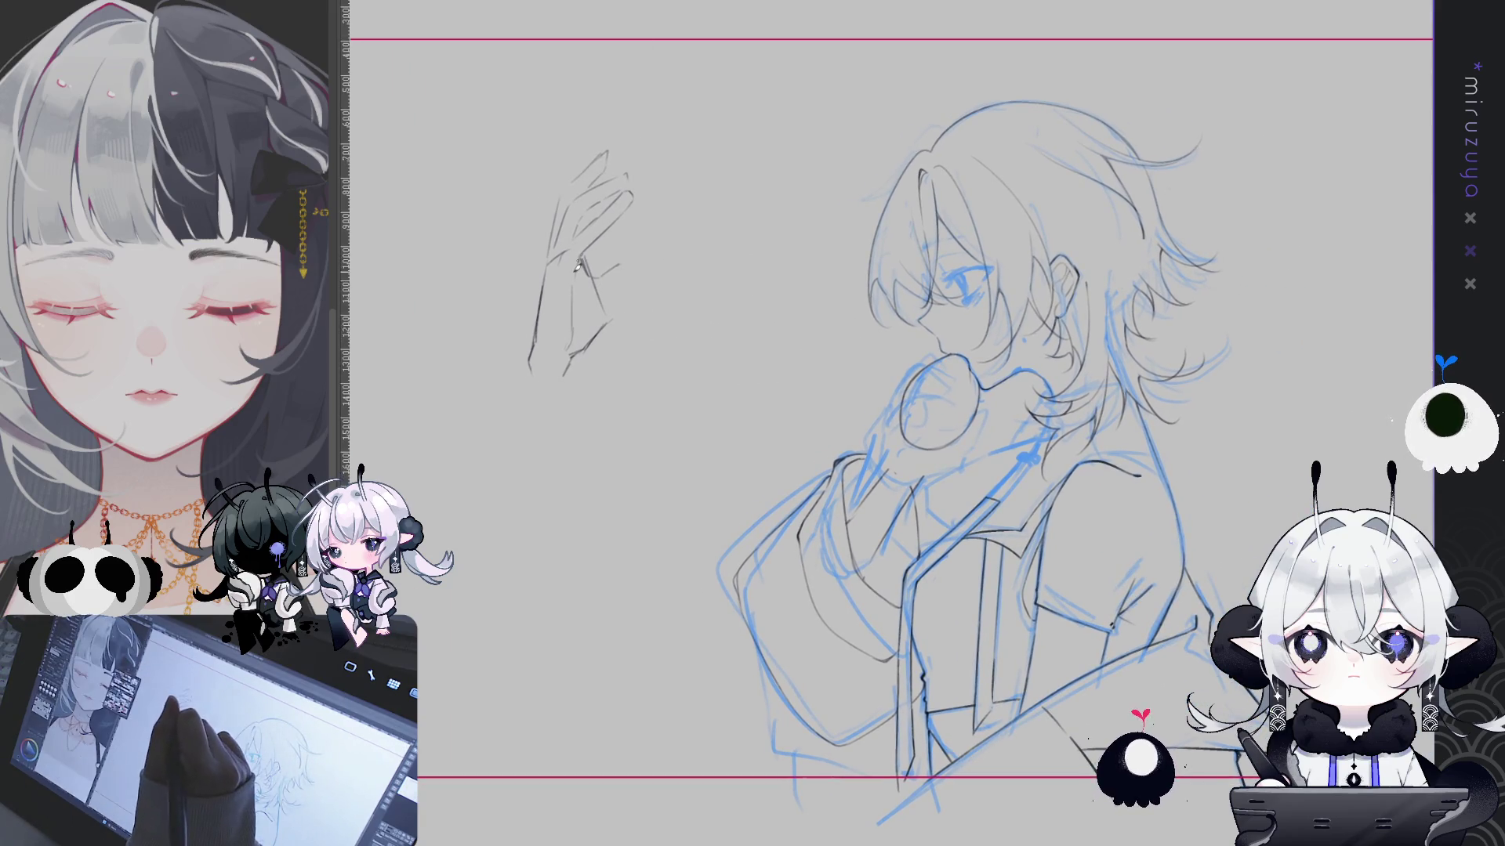
Sketch the ball's outline arcing out of the hand and erase its overlap on the right side
left_click_drag(584, 300, 711, 237)
left_click_drag(574, 174, 703, 139)
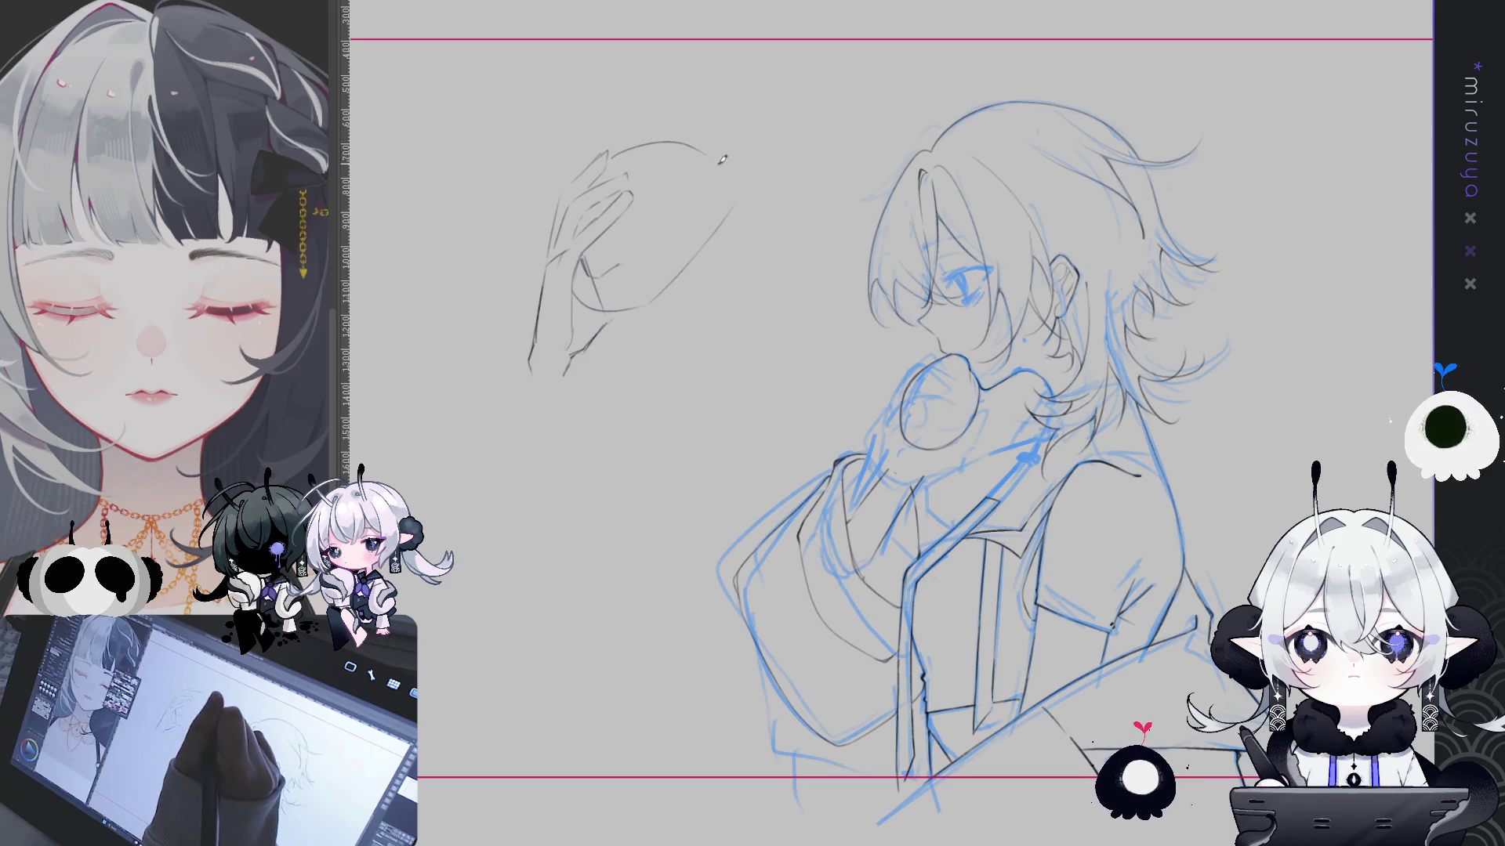
key("e")
left_click_drag(722, 201, 705, 262)
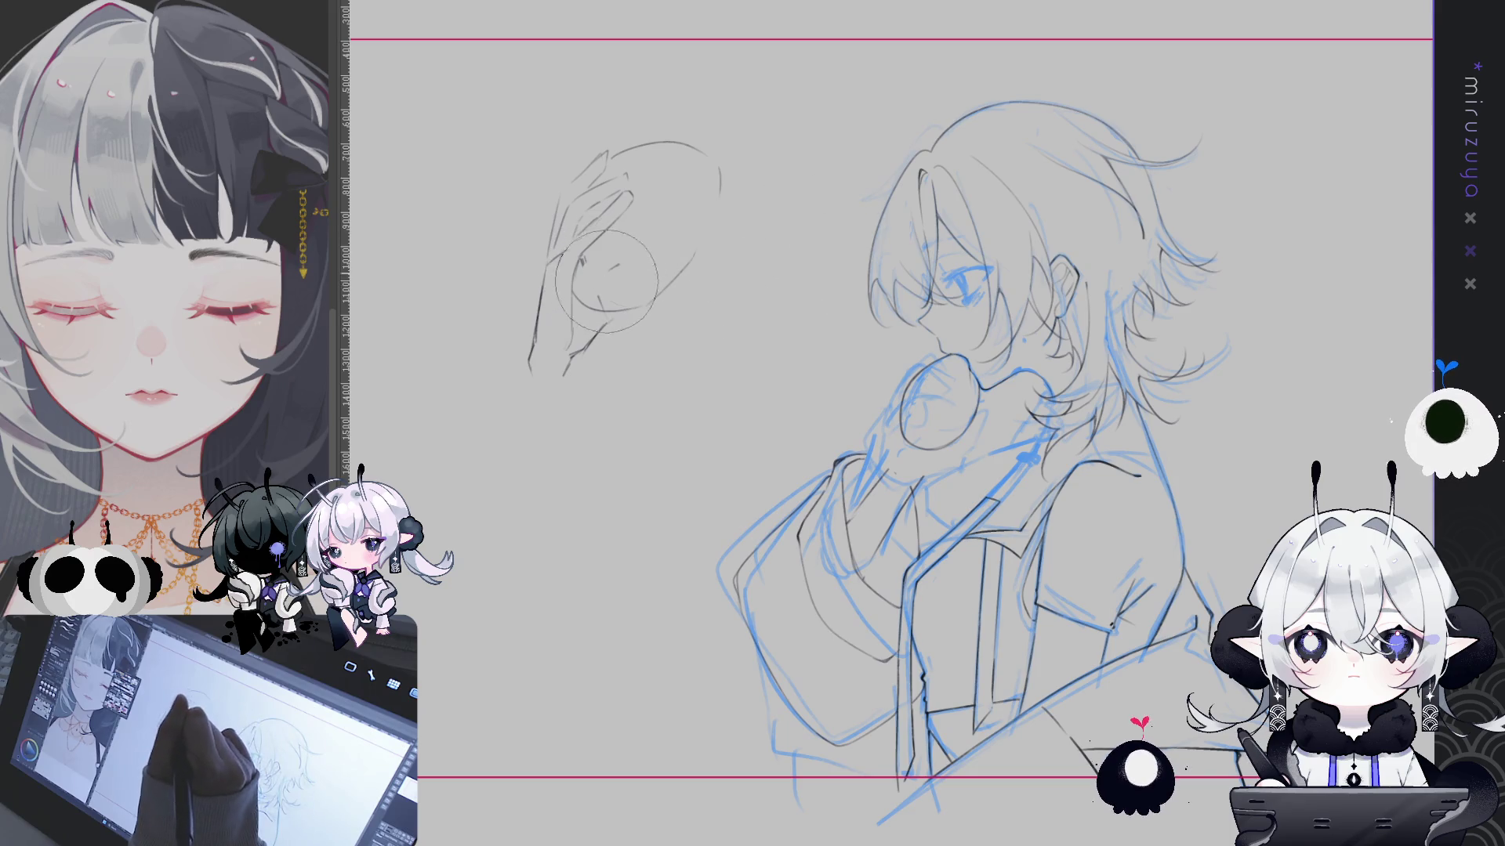
left_click_drag(894, 283, 841, 249)
Select a rectangle around the hand study, opening and closing transform without changes
key("ctrl+t")
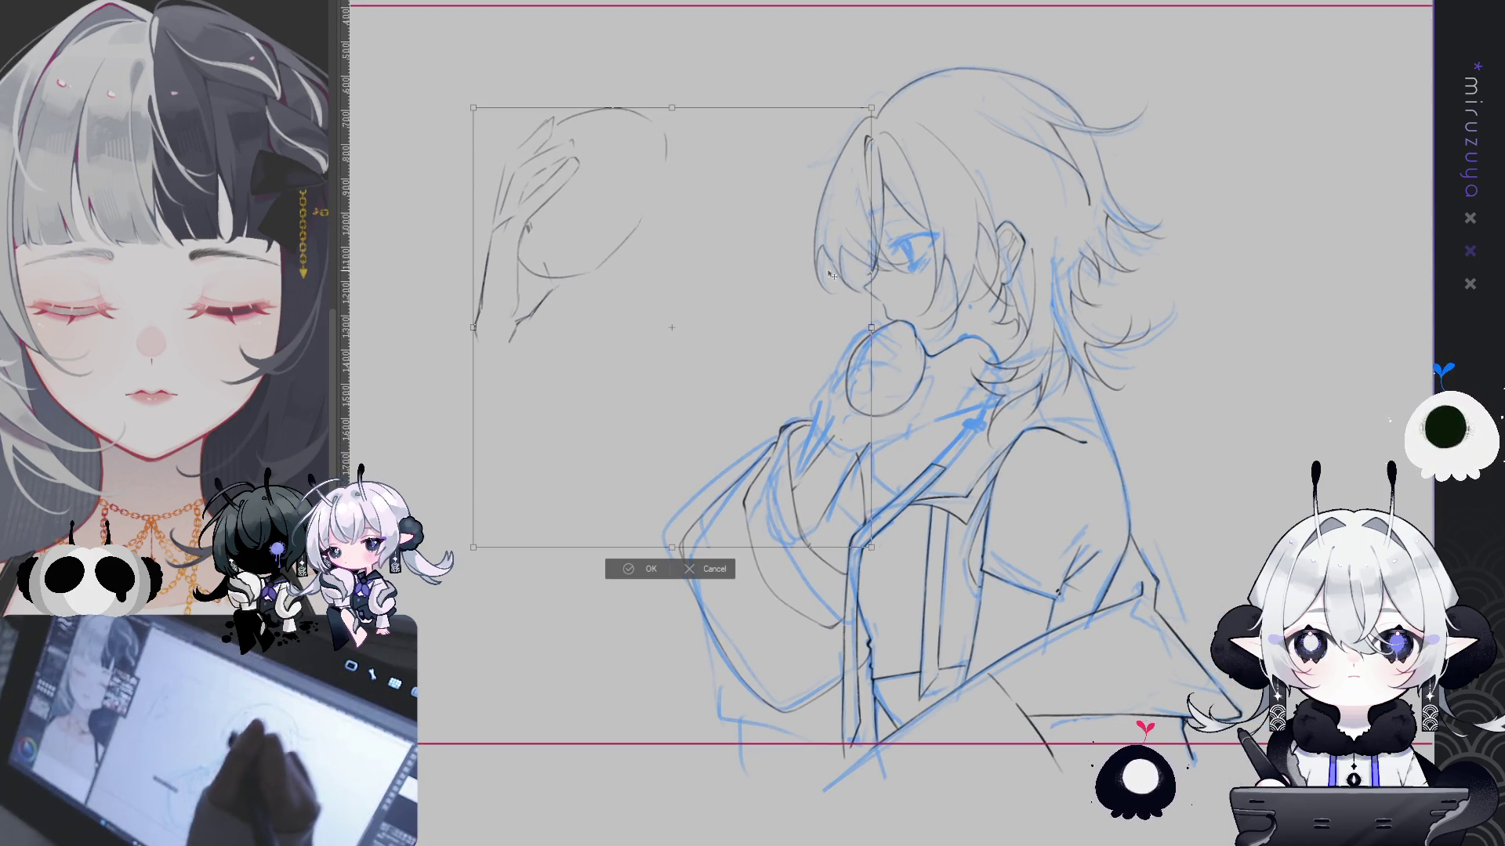
key("Return")
left_click_drag(442, 53, 696, 380)
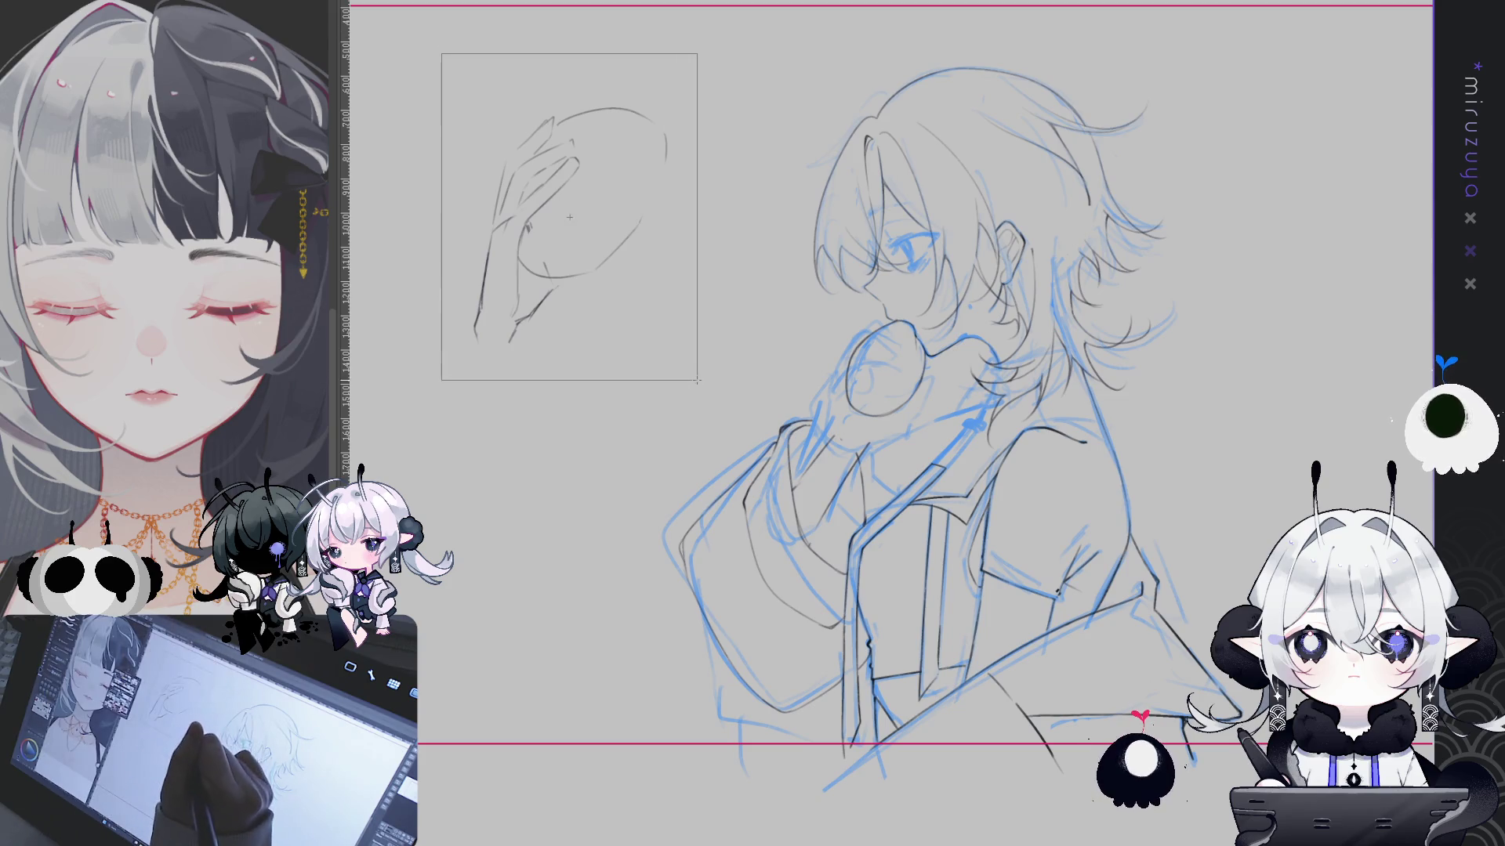
key("ctrl+t")
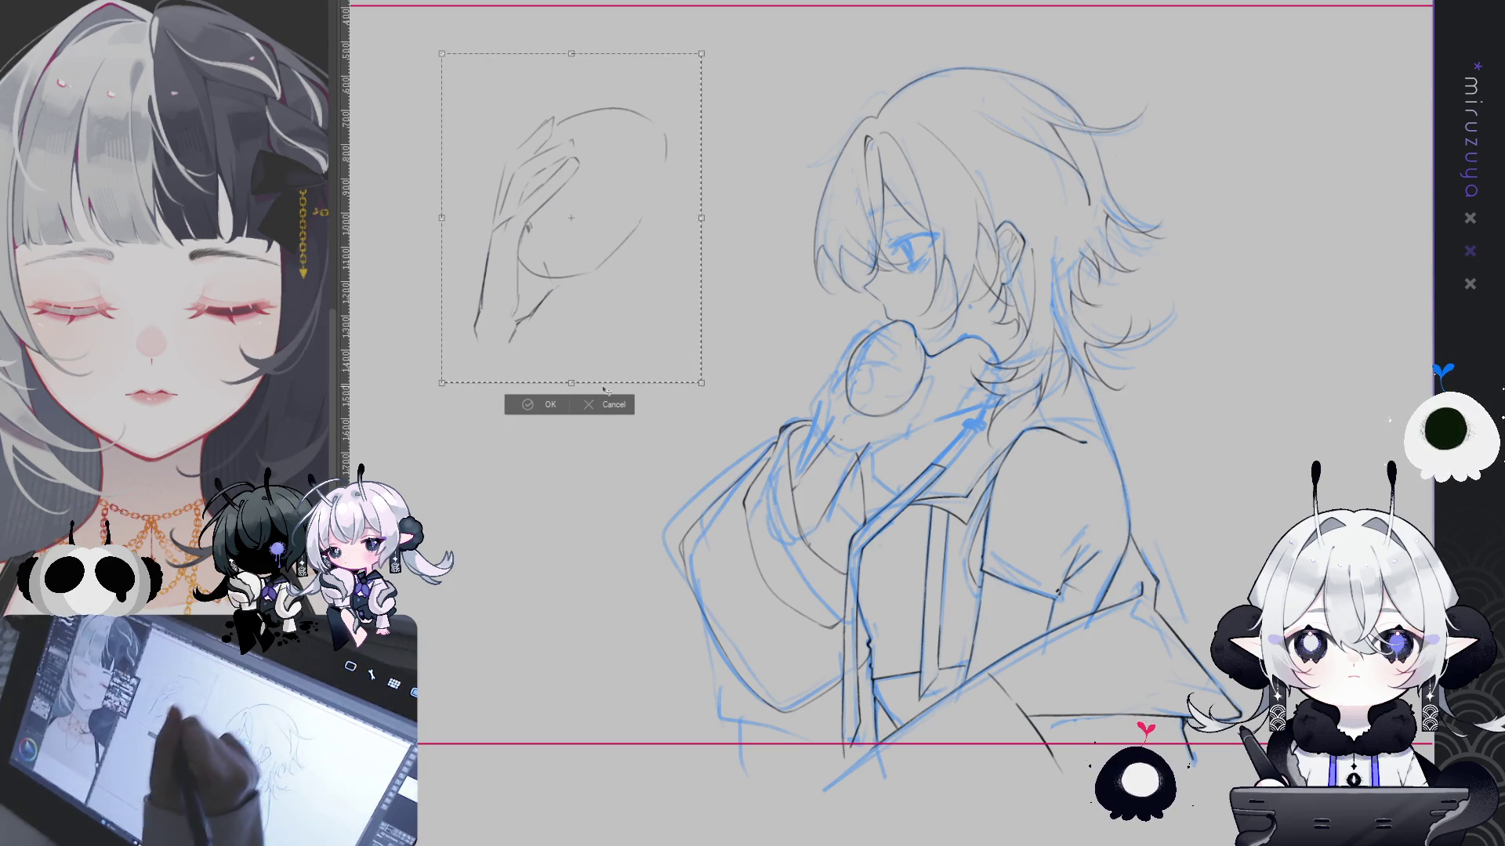
key("Return")
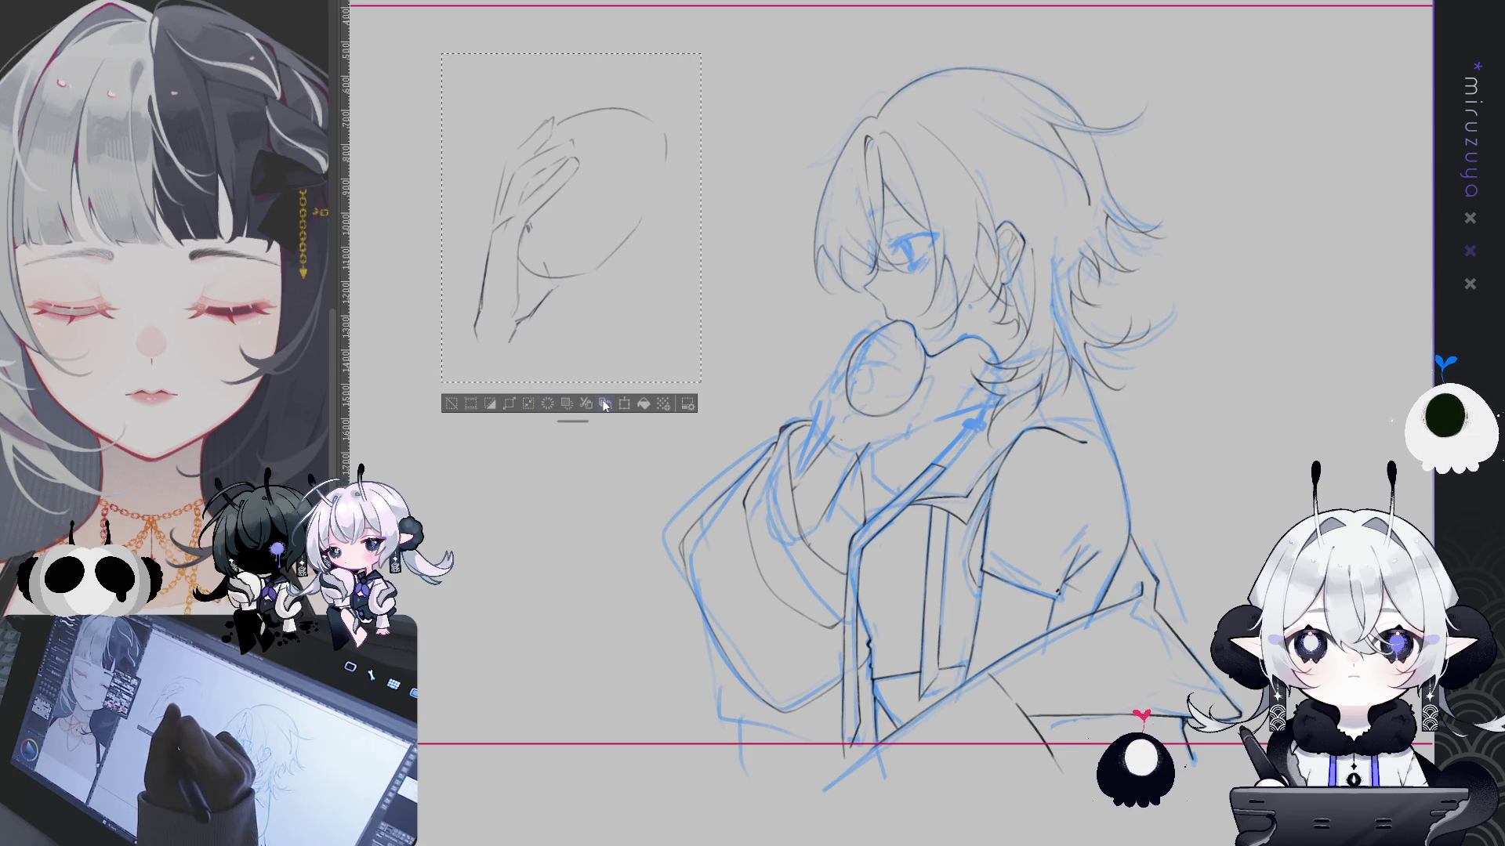
key("ctrl+d")
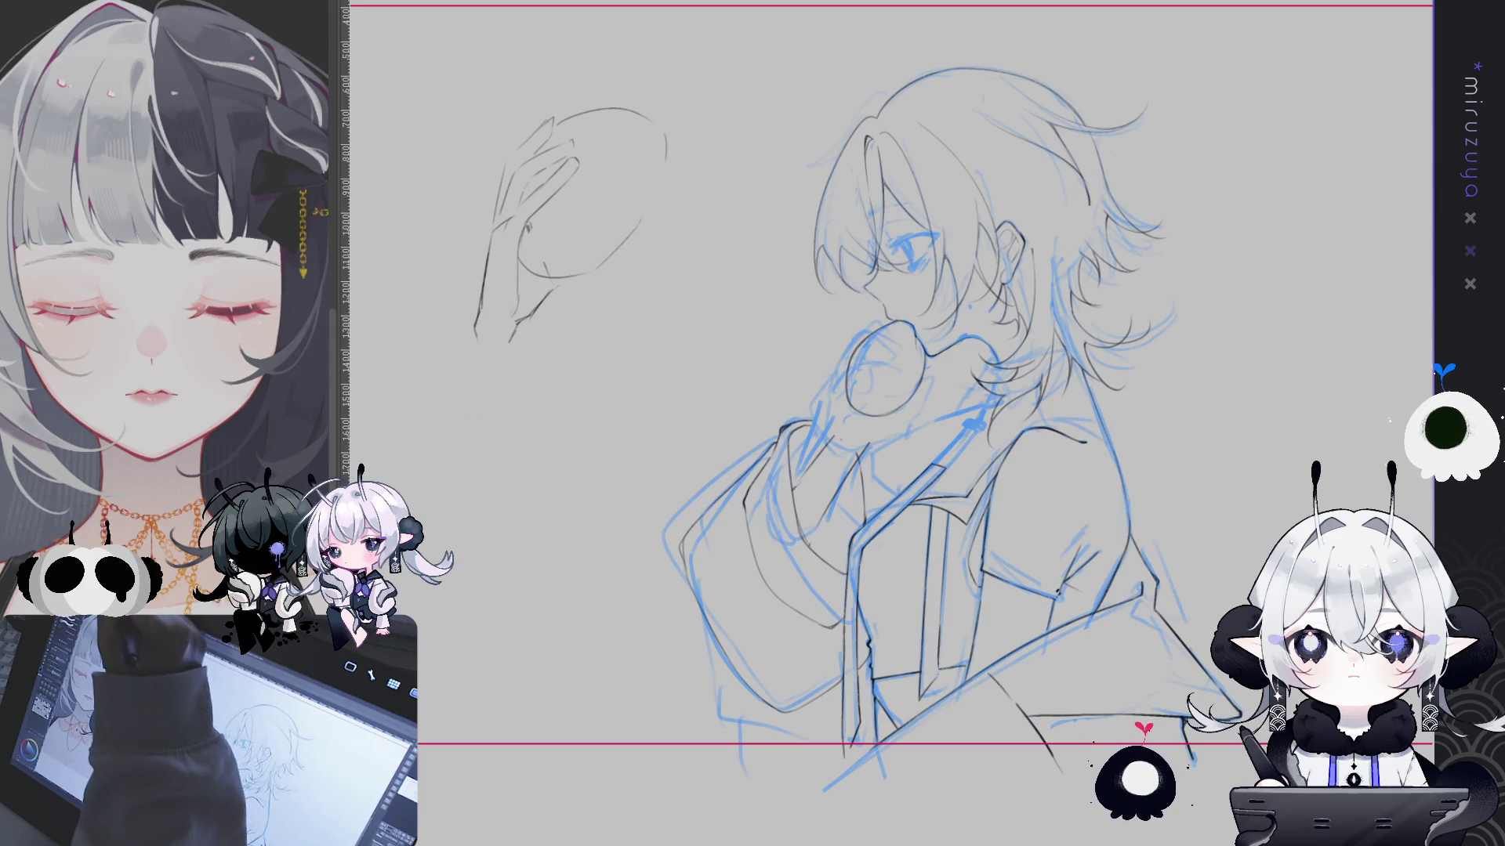
Transform the hand doodle: try it over the character's face and rotate it counter-clockwise
key("ctrl+t")
left_click_drag(569, 230, 890, 383)
left_click_drag(975, 489, 994, 468)
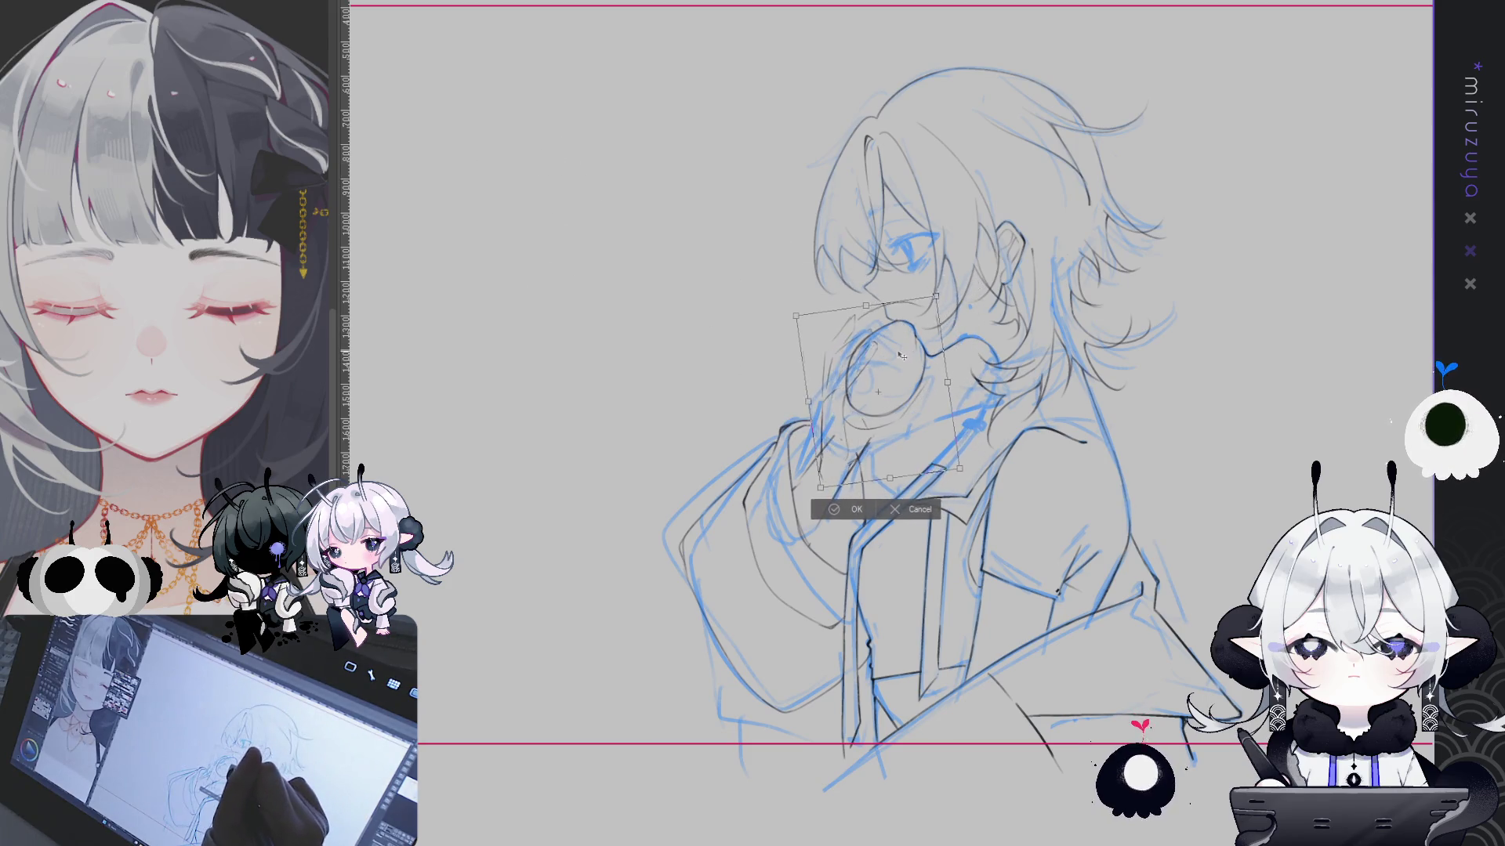
mouse_move(890, 383)
left_mouse_down()
mouse_move(871, 401)
mouse_move(635, 315)
left_mouse_up()
key("Return")
Move the doodle back beside the head, tilt and shrink it slightly, and apply
left_click_drag(1027, 299, 974, 275)
key("ctrl+t")
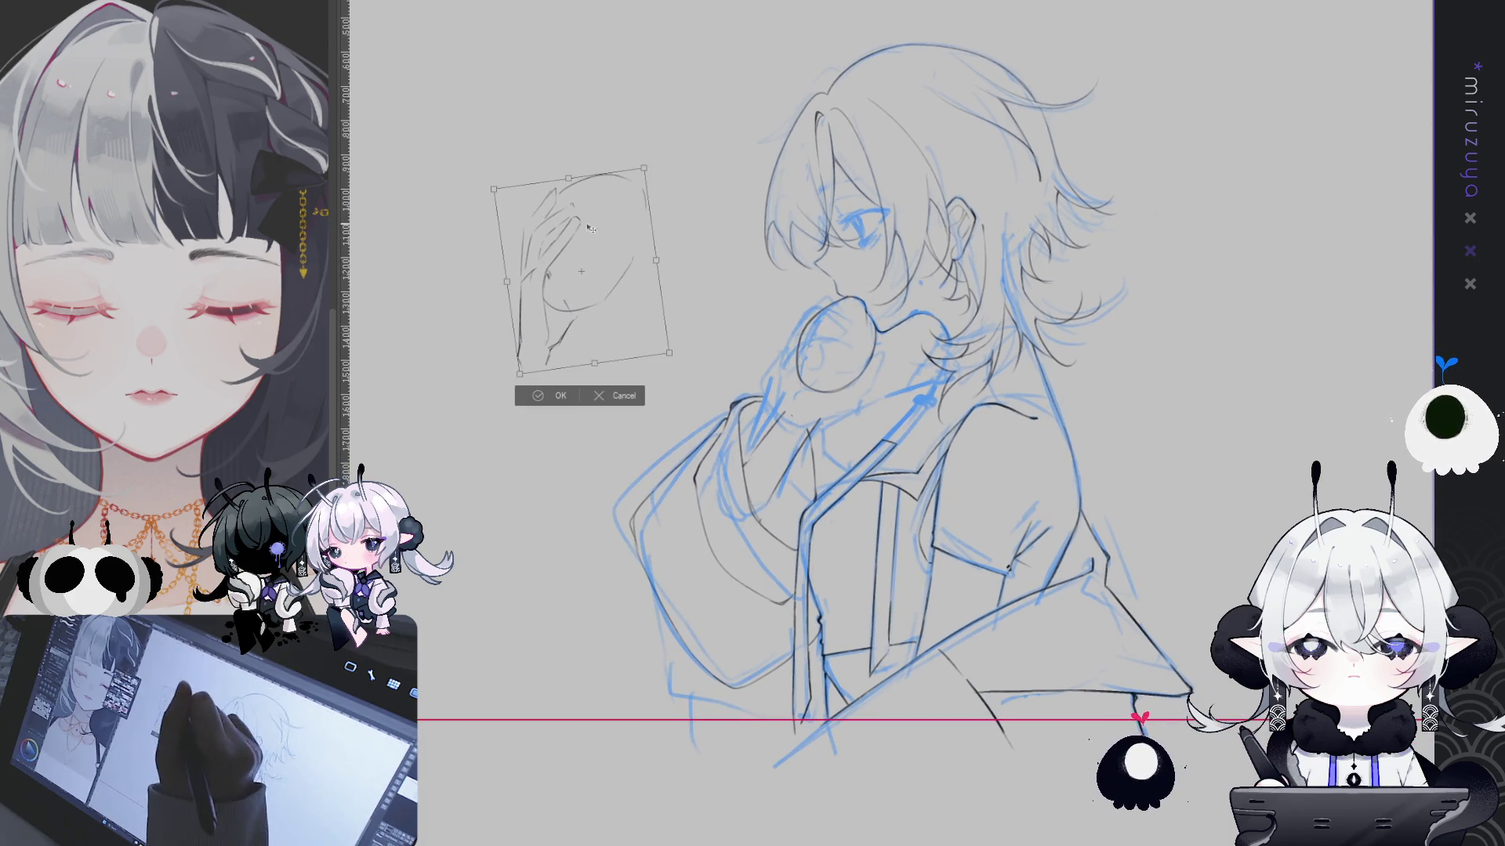
left_click_drag(645, 176, 629, 222)
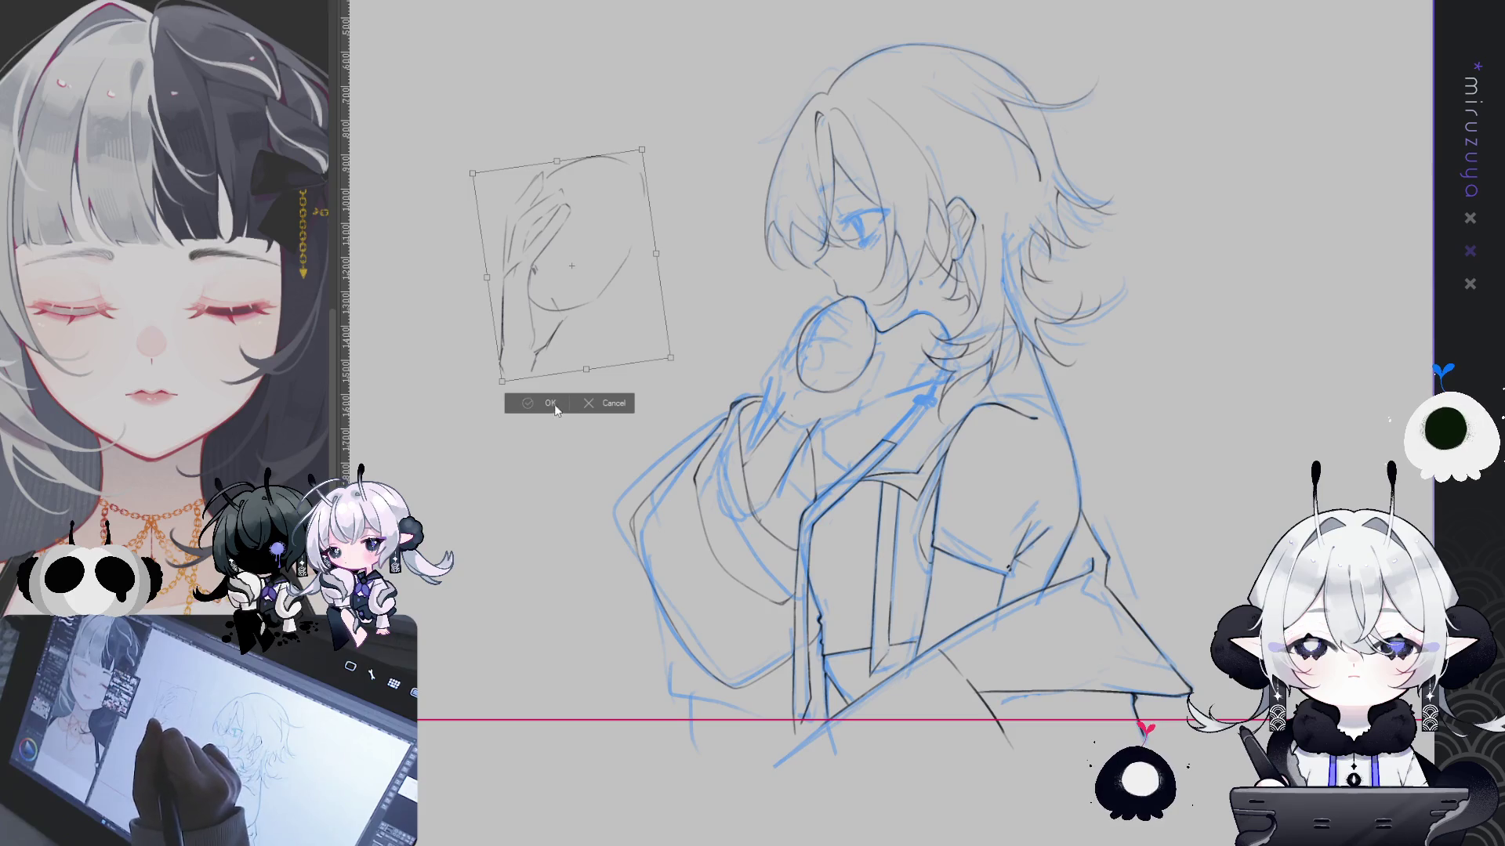
mouse_move(642, 150)
left_mouse_down()
mouse_move(630, 172)
mouse_move(588, 172)
left_mouse_up()
key("Return")
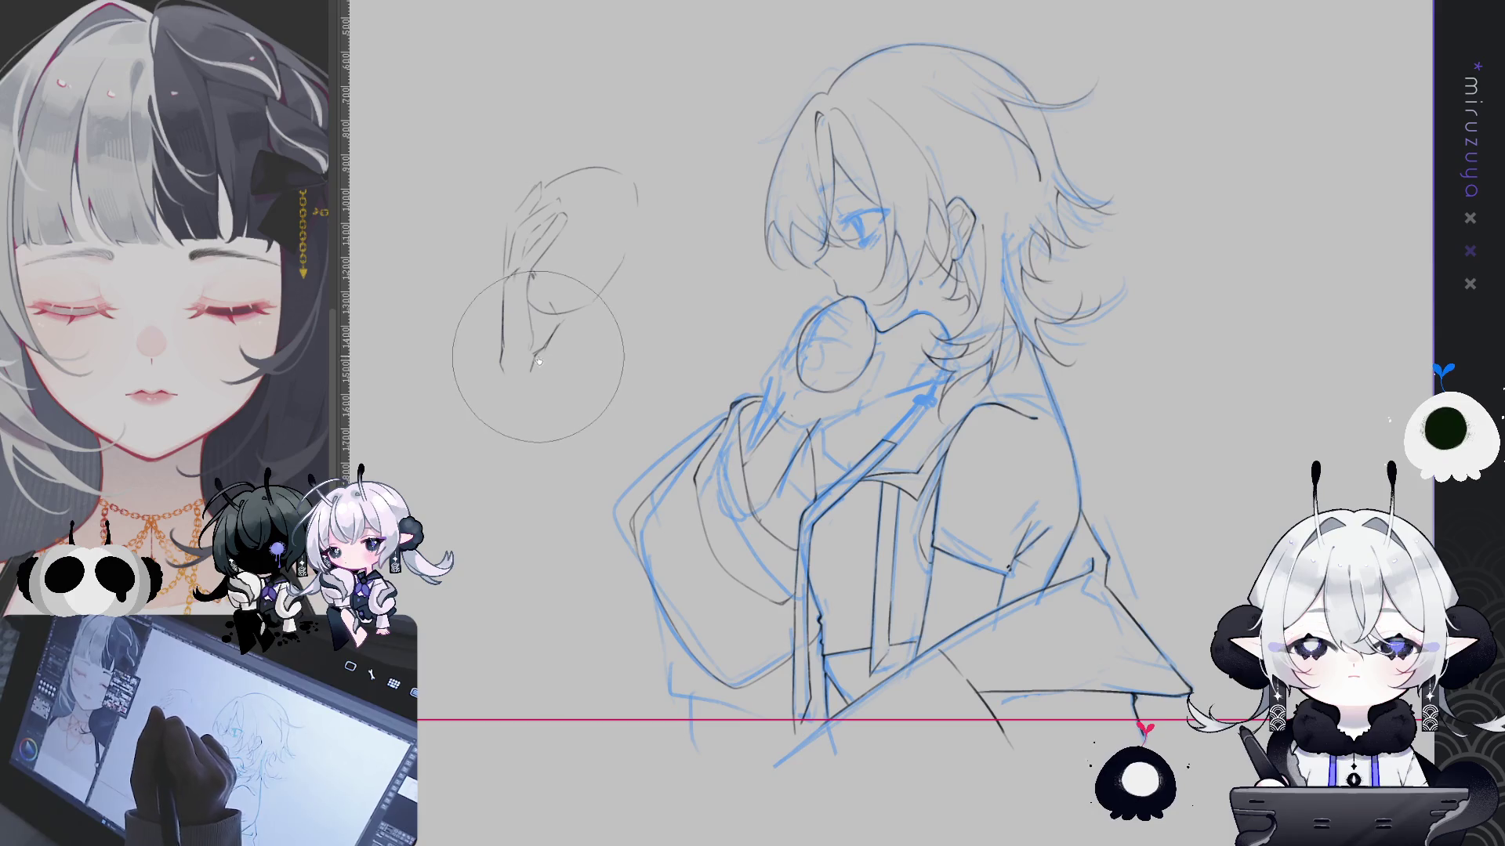
left_click_drag(535, 224, 518, 341)
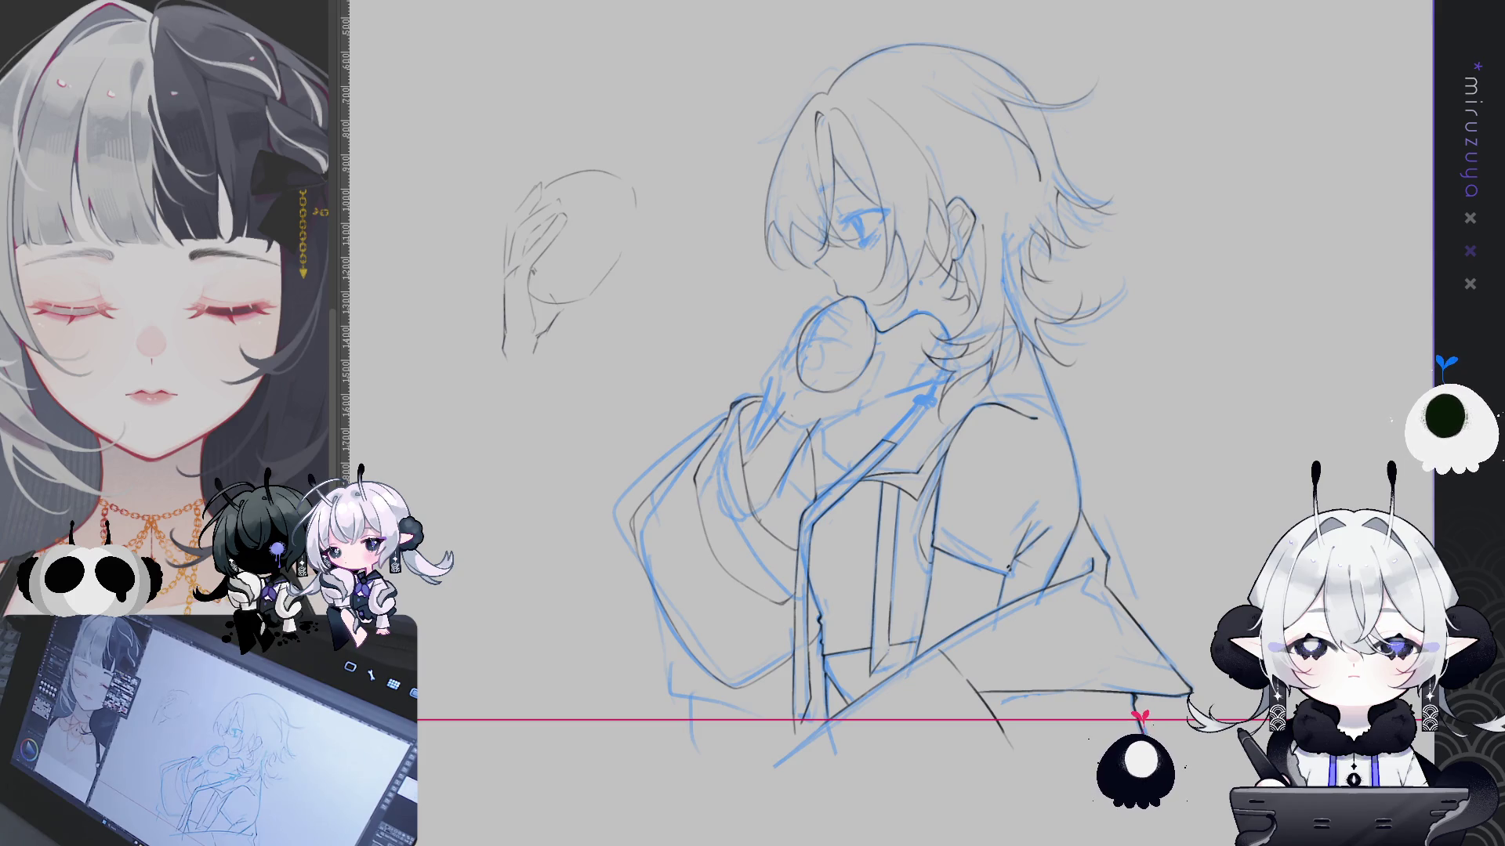
Erase part of the dark ball outline in front of the character's mouth
left_click_drag(805, 323, 864, 383)
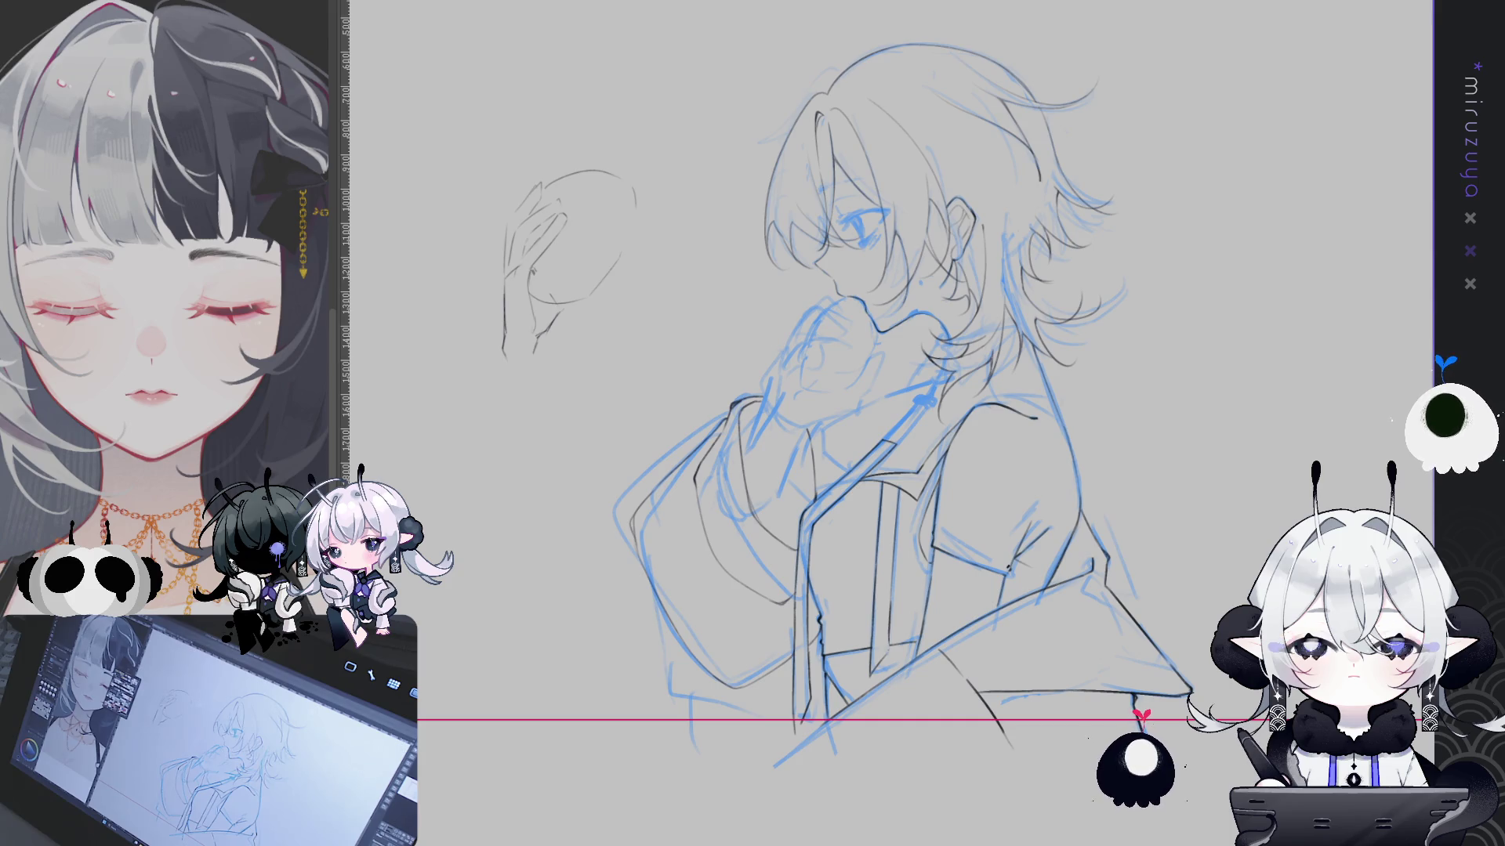
key("ctrl+t")
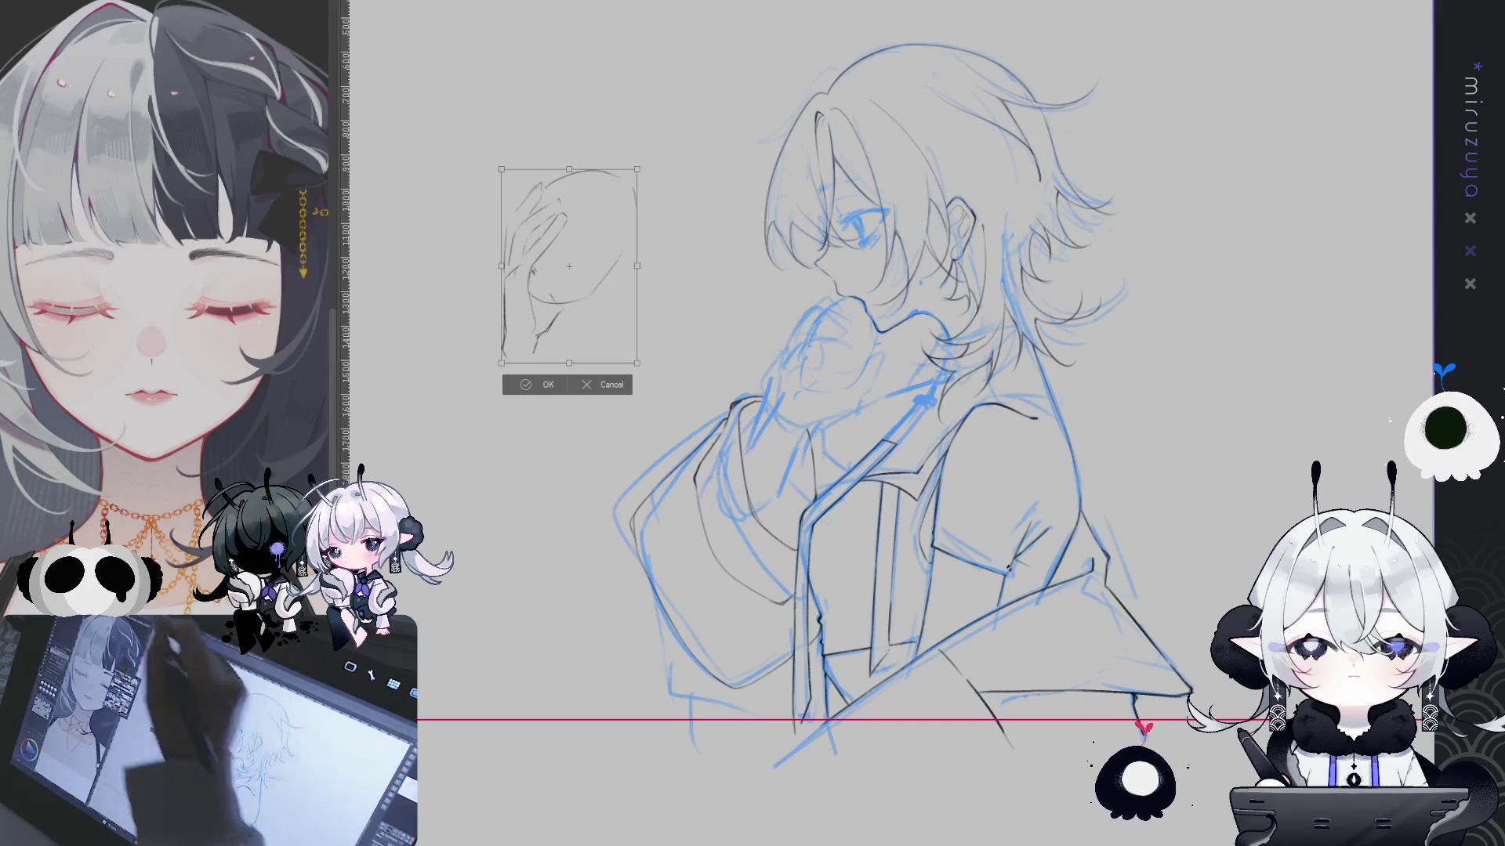
Move the hand doodle slightly higher beside the head and commit, then lasso it again
mouse_move(601, 266)
left_mouse_down()
mouse_move(847, 361)
mouse_move(871, 351)
mouse_move(634, 190)
left_mouse_up()
key("Return")
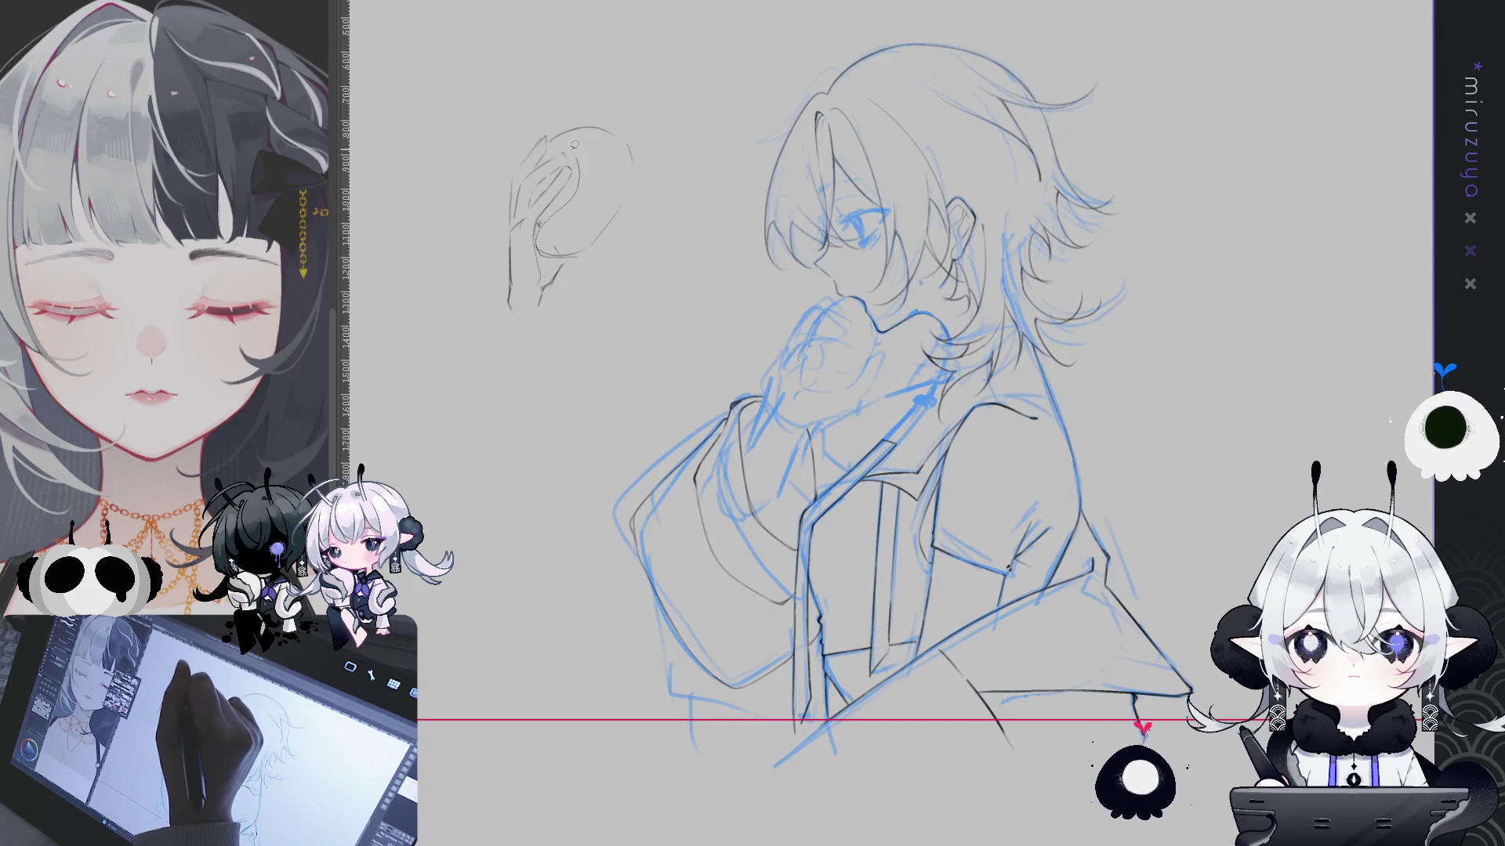
left_click_drag(550, 136, 629, 235)
Scale the hand-and-ball doodle smaller with transform and confirm
left_click_drag(565, 100, 552, 104)
key("ctrl+t")
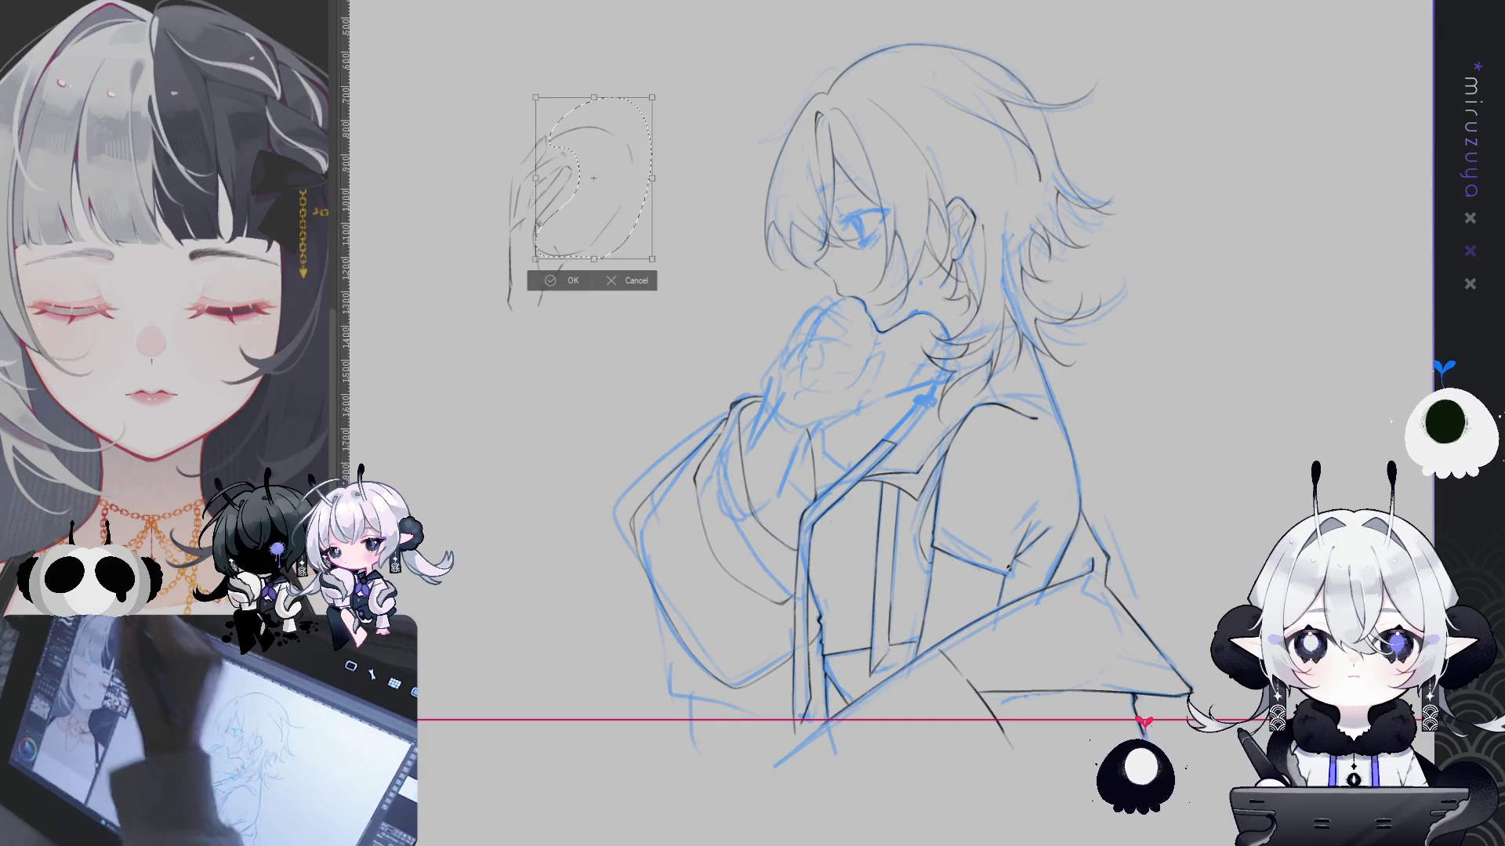
mouse_move(670, 300)
left_mouse_down()
mouse_move(644, 258)
mouse_move(583, 238)
left_mouse_up()
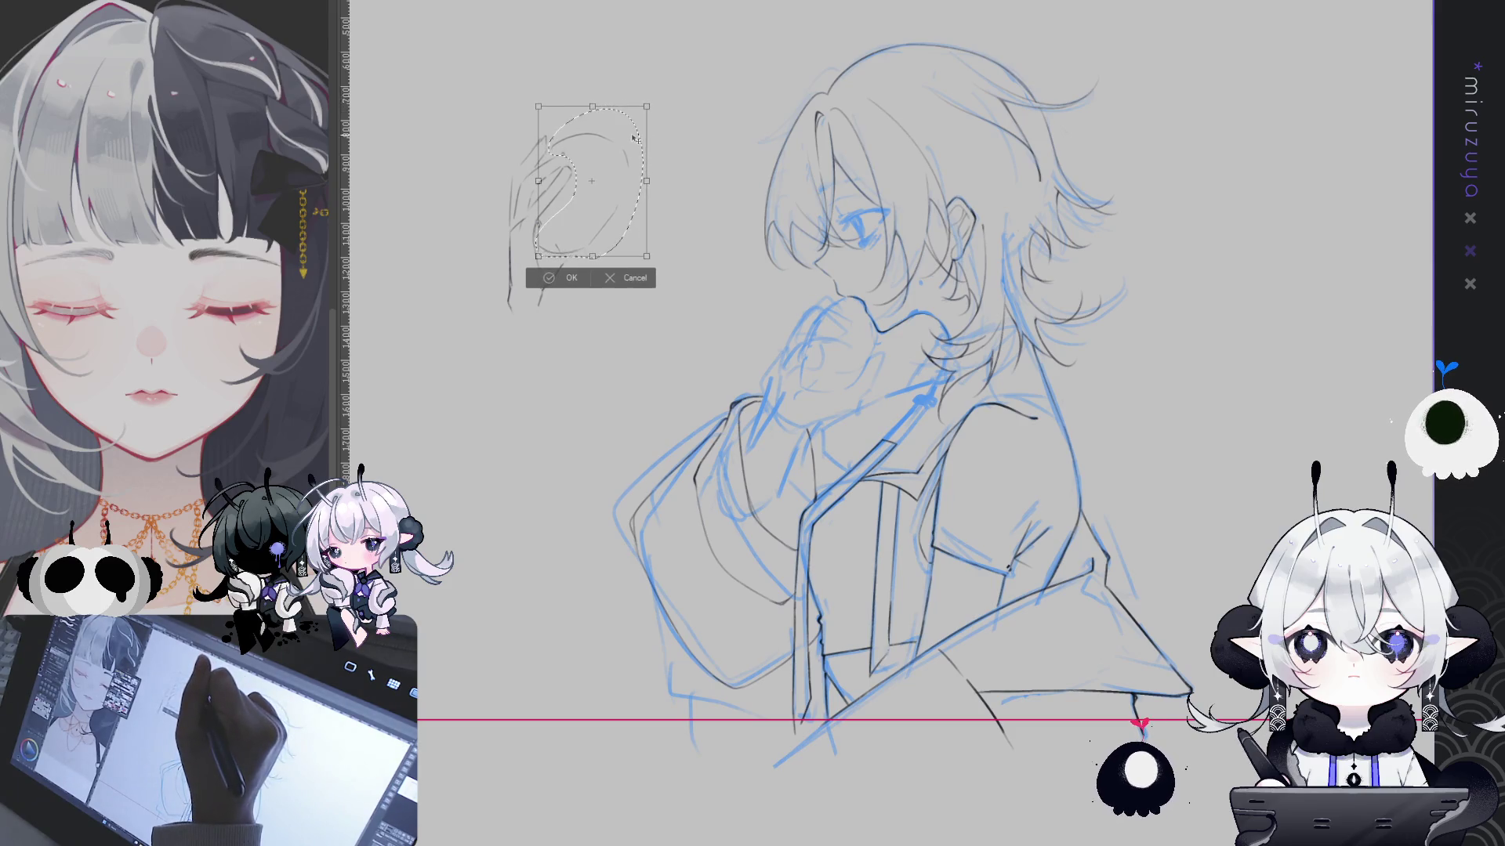
left_click(572, 280)
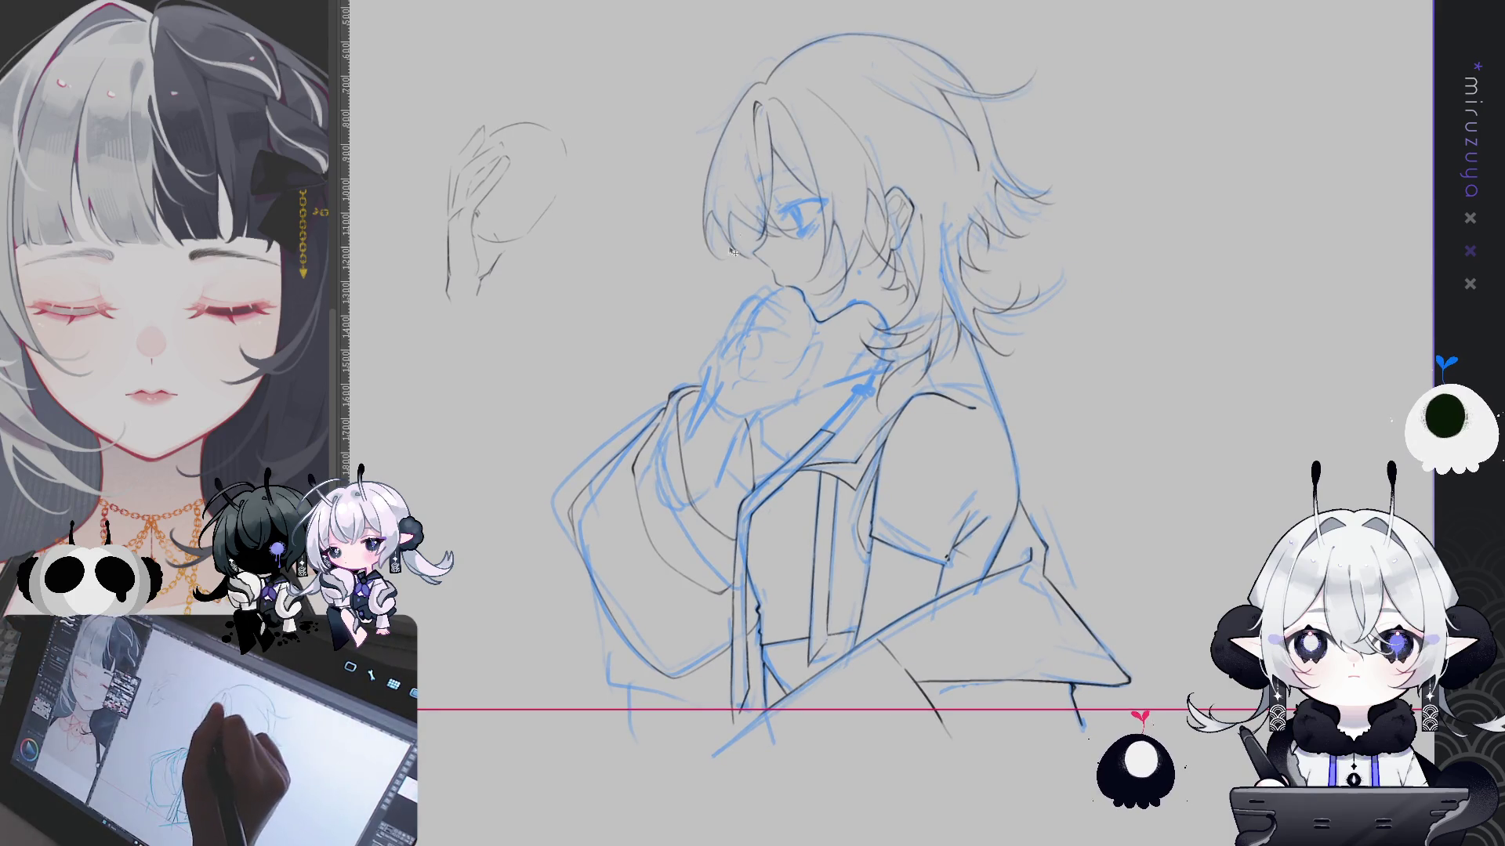
Move the small hand doodle onto the character's face as a guide
left_click_drag(785, 341, 760, 367)
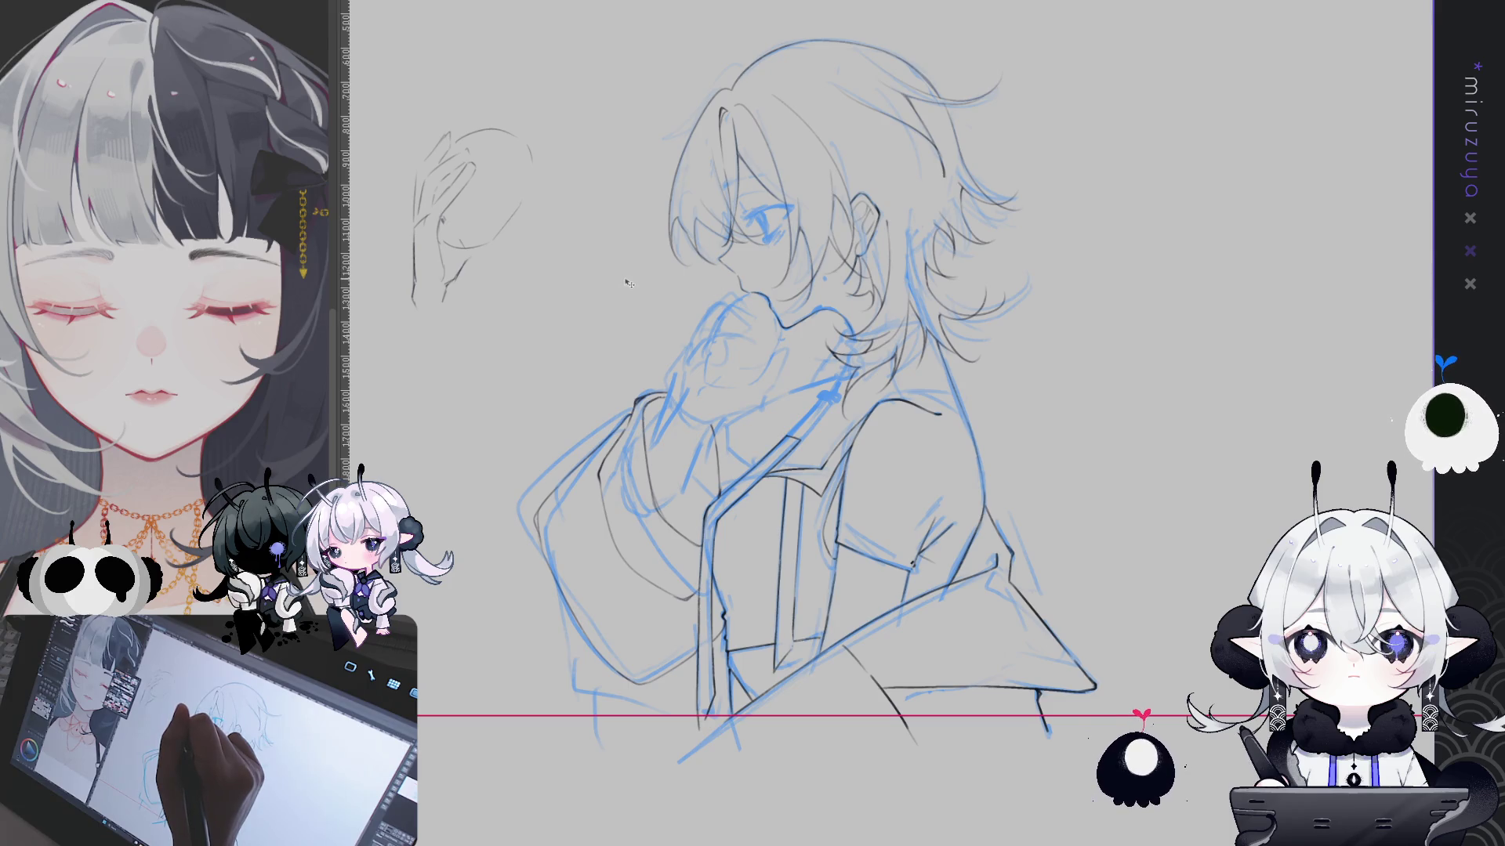
left_click_drag(619, 263, 862, 397)
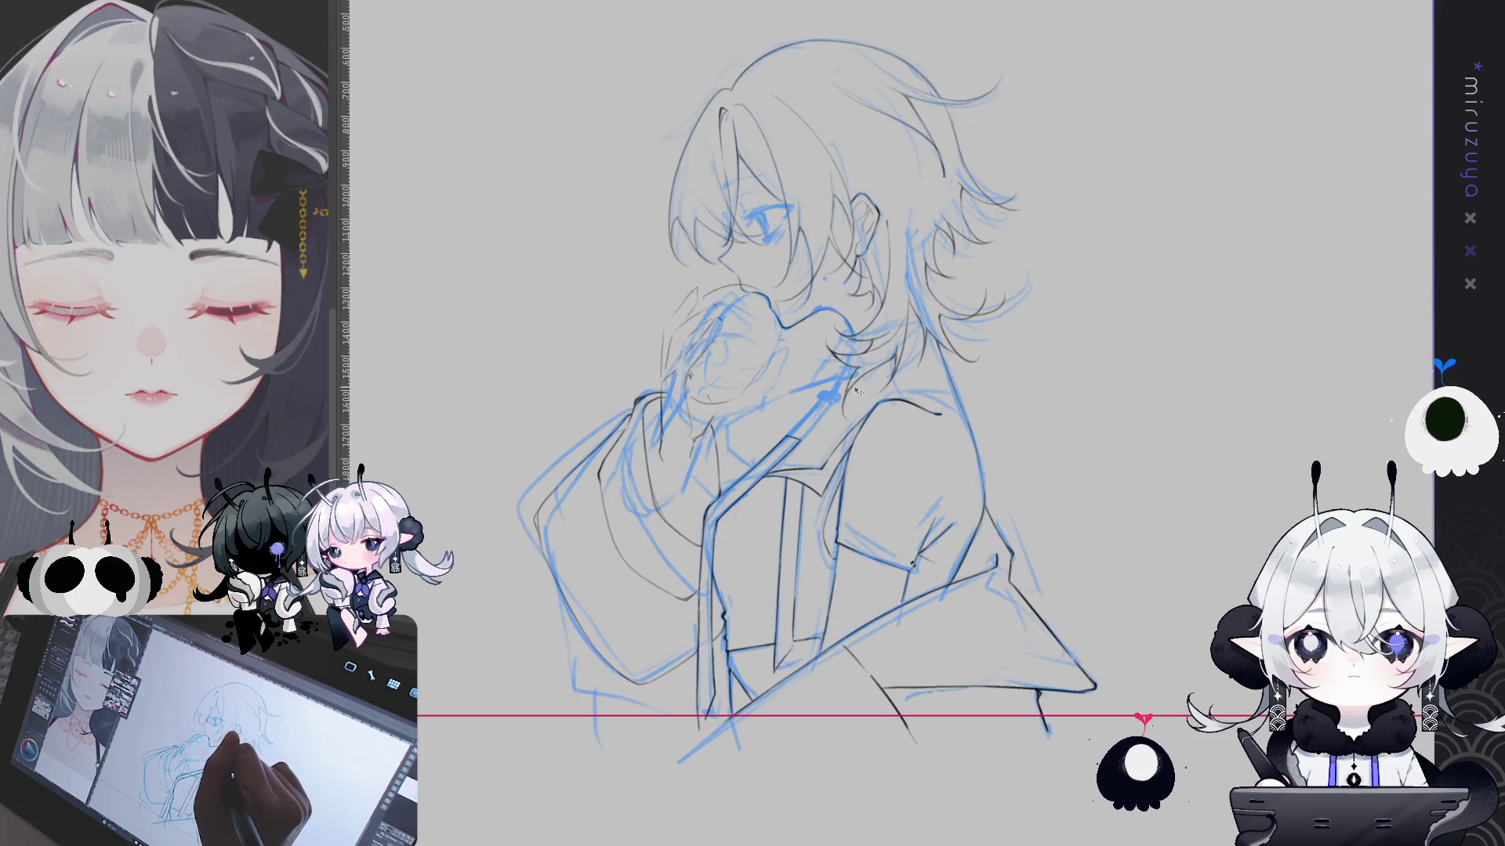
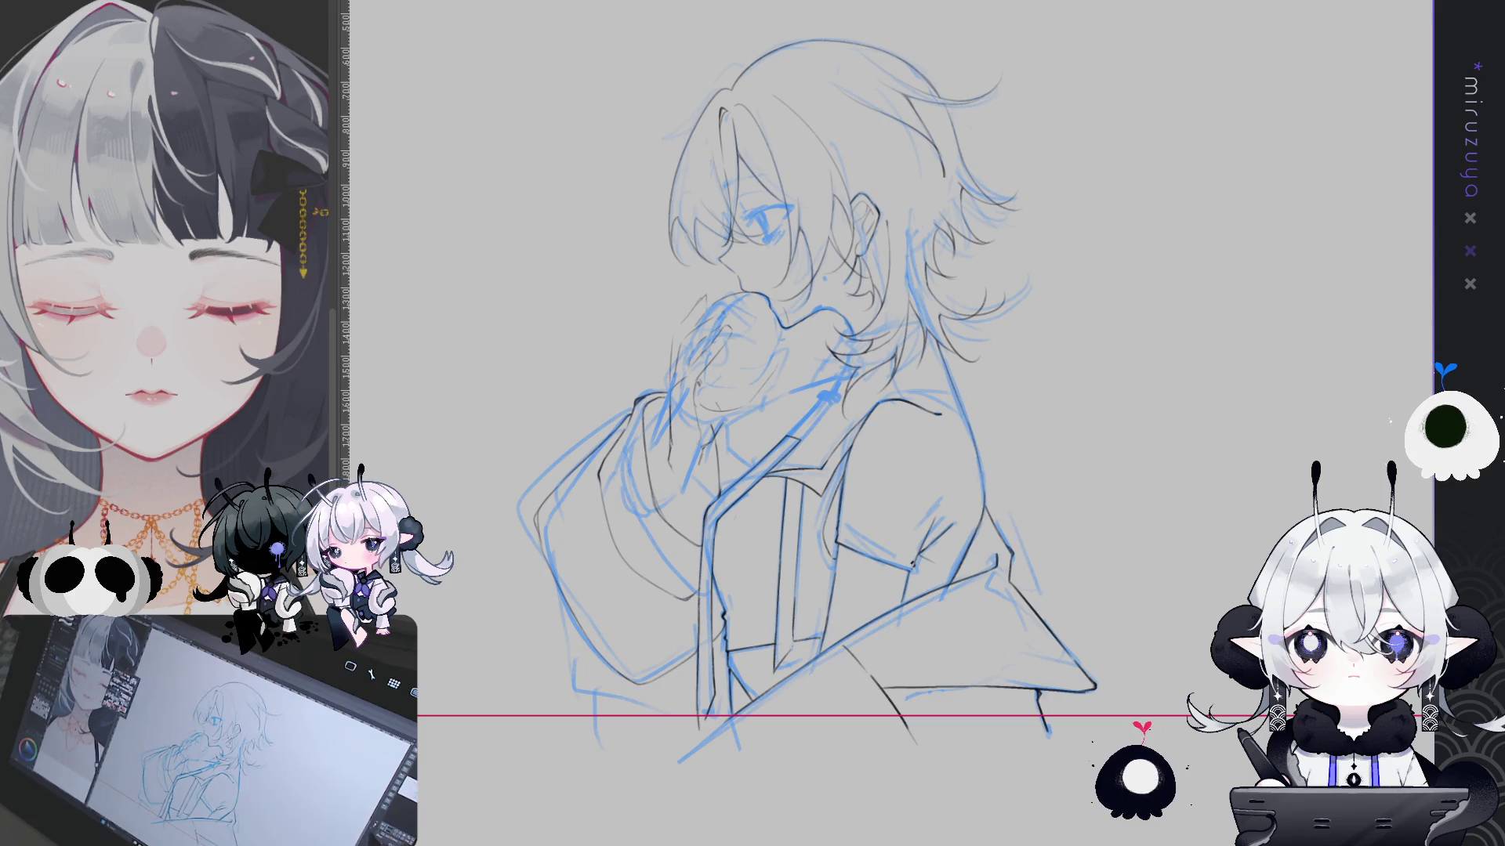
Tilt the mouth and hand area slightly clockwise with a free transform and commit it
key("ctrl+t")
mouse_move(894, 176)
left_mouse_down()
mouse_move(946, 192)
mouse_move(877, 137)
left_mouse_up()
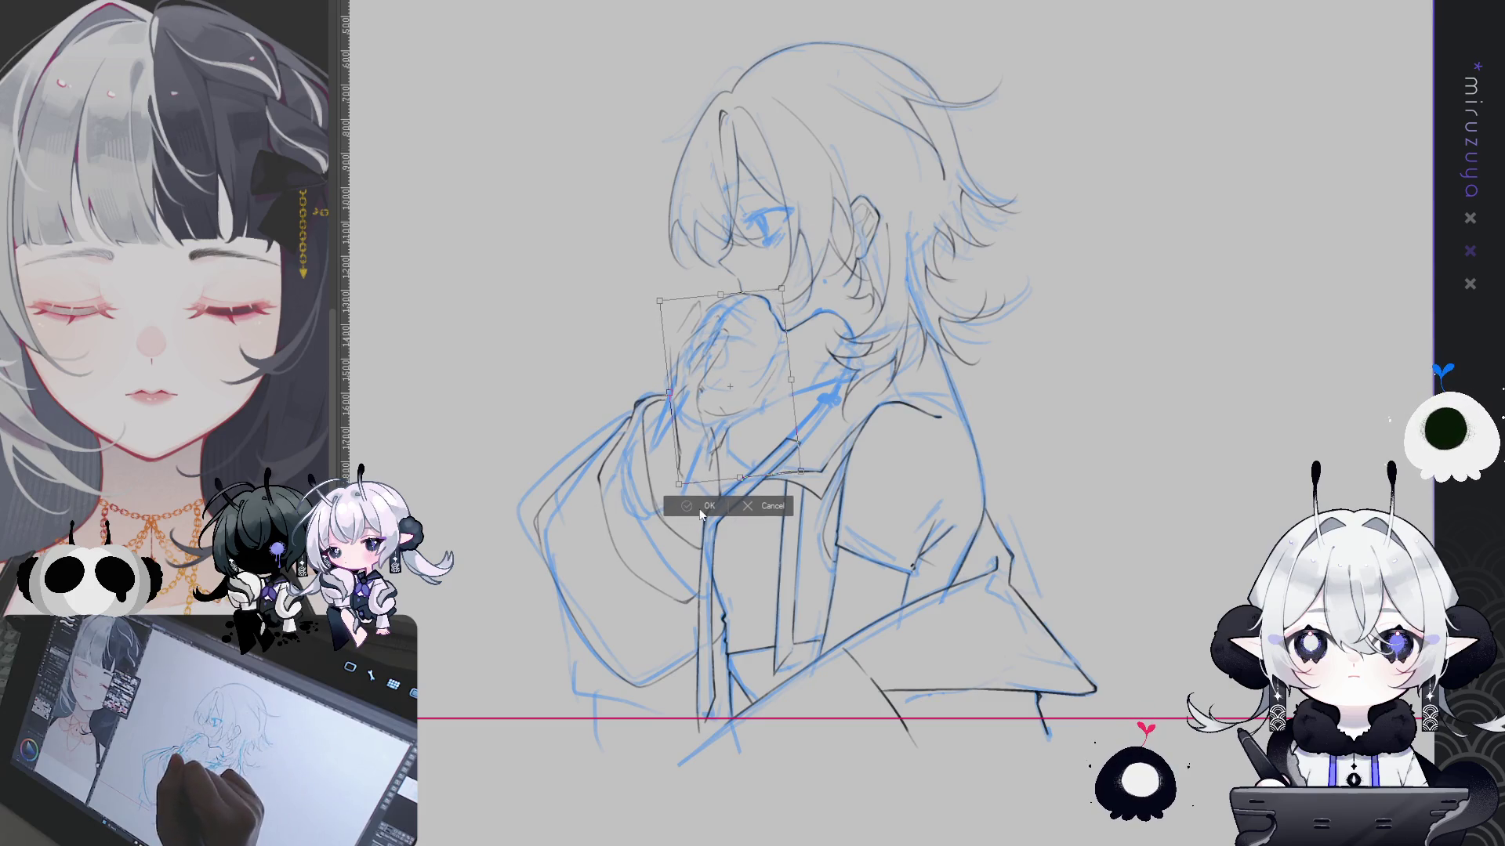
key("Return")
Refine the grey pencil lines around the raised hand and sleeve
mouse_move(729, 423)
left_mouse_down()
mouse_move(658, 494)
mouse_move(706, 518)
left_mouse_up()
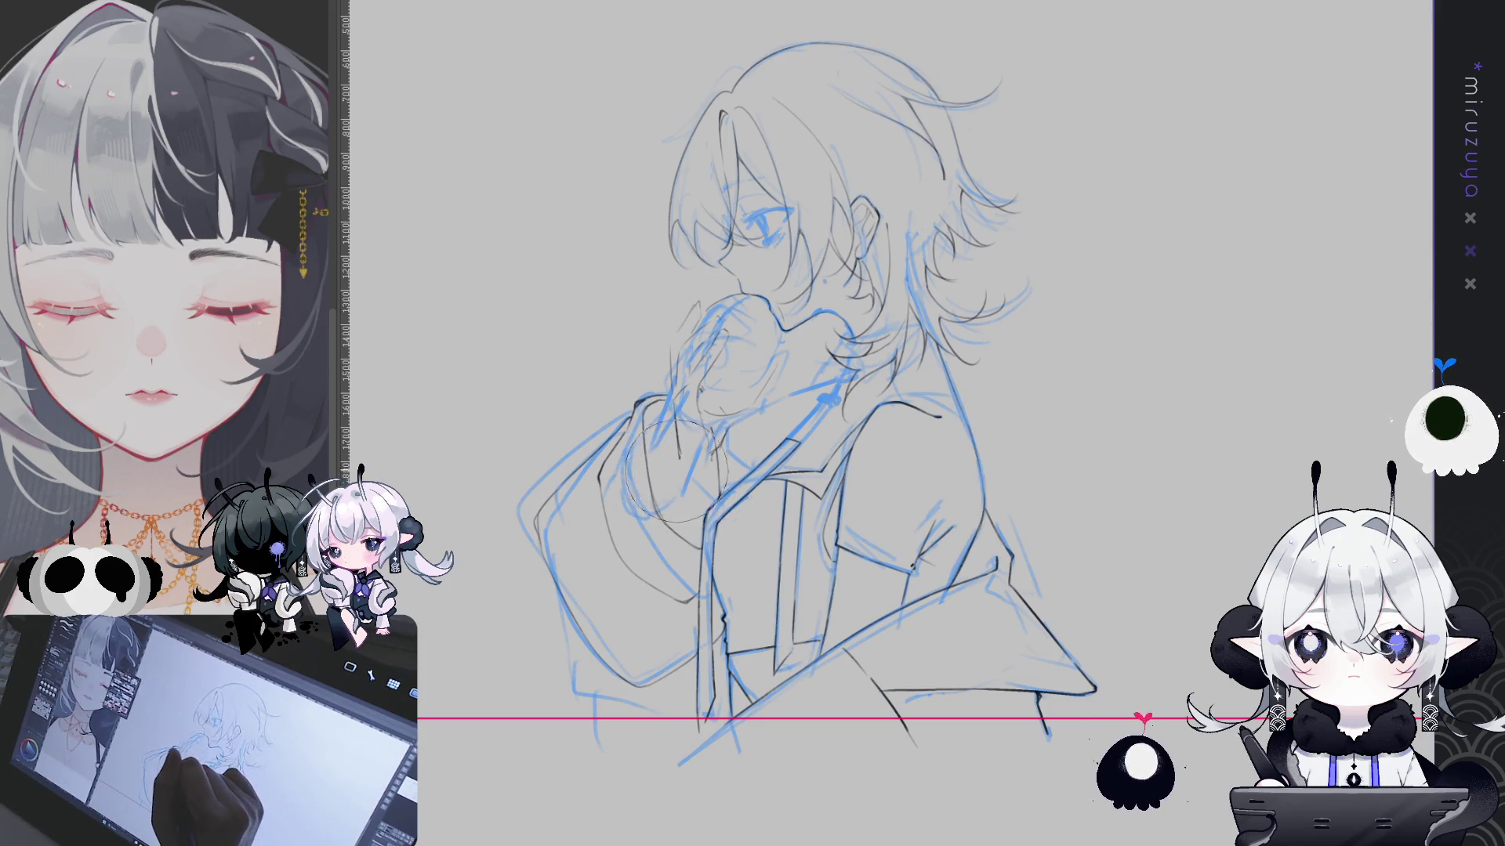
left_click_drag(858, 340, 812, 353)
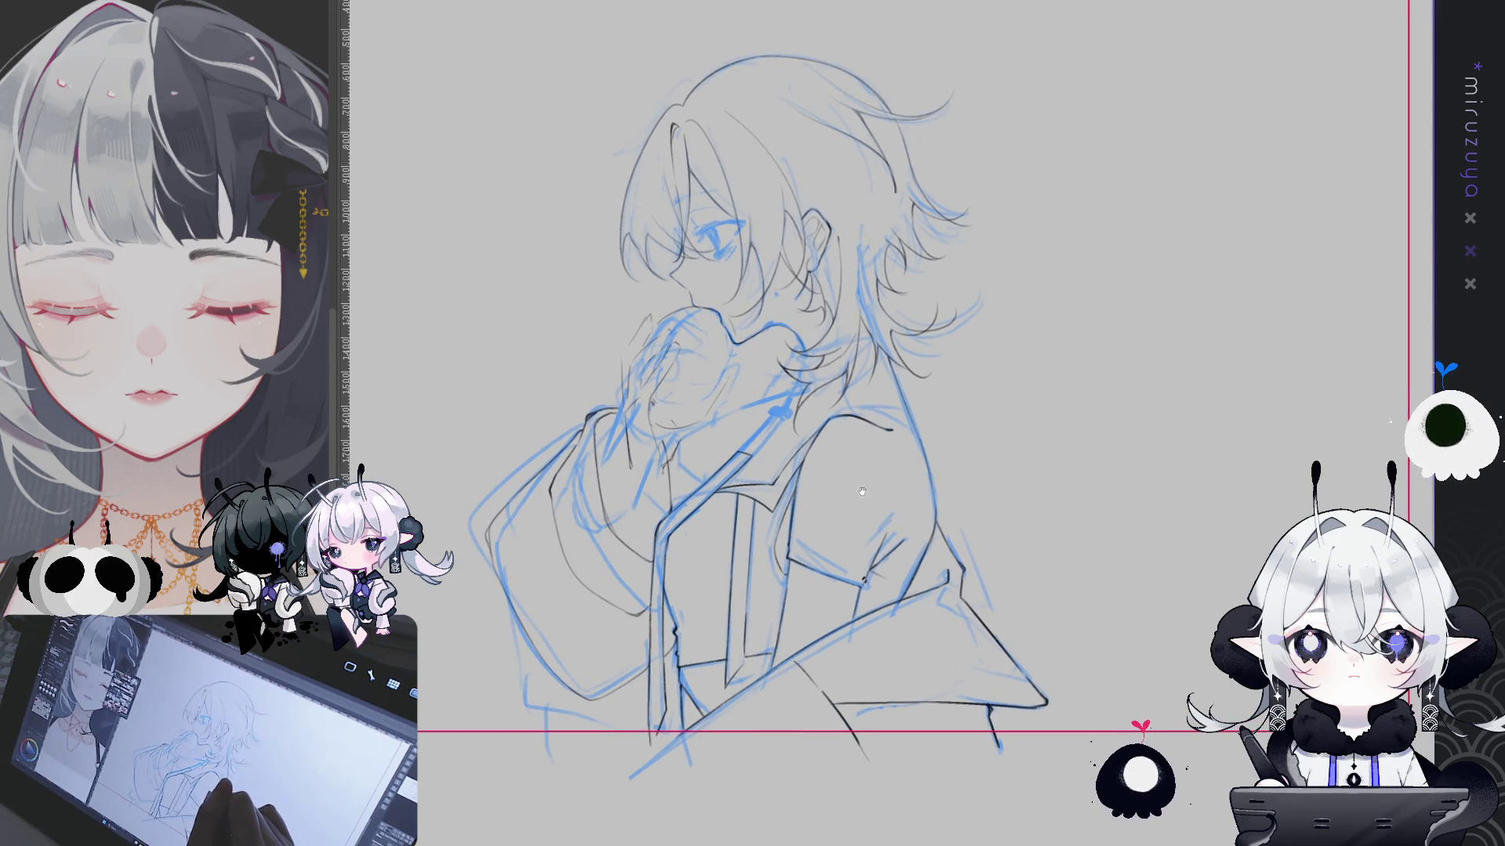
Erase the stray sketched circle on the shoulder and hide the blue rough layer
left_click_drag(823, 447, 882, 518)
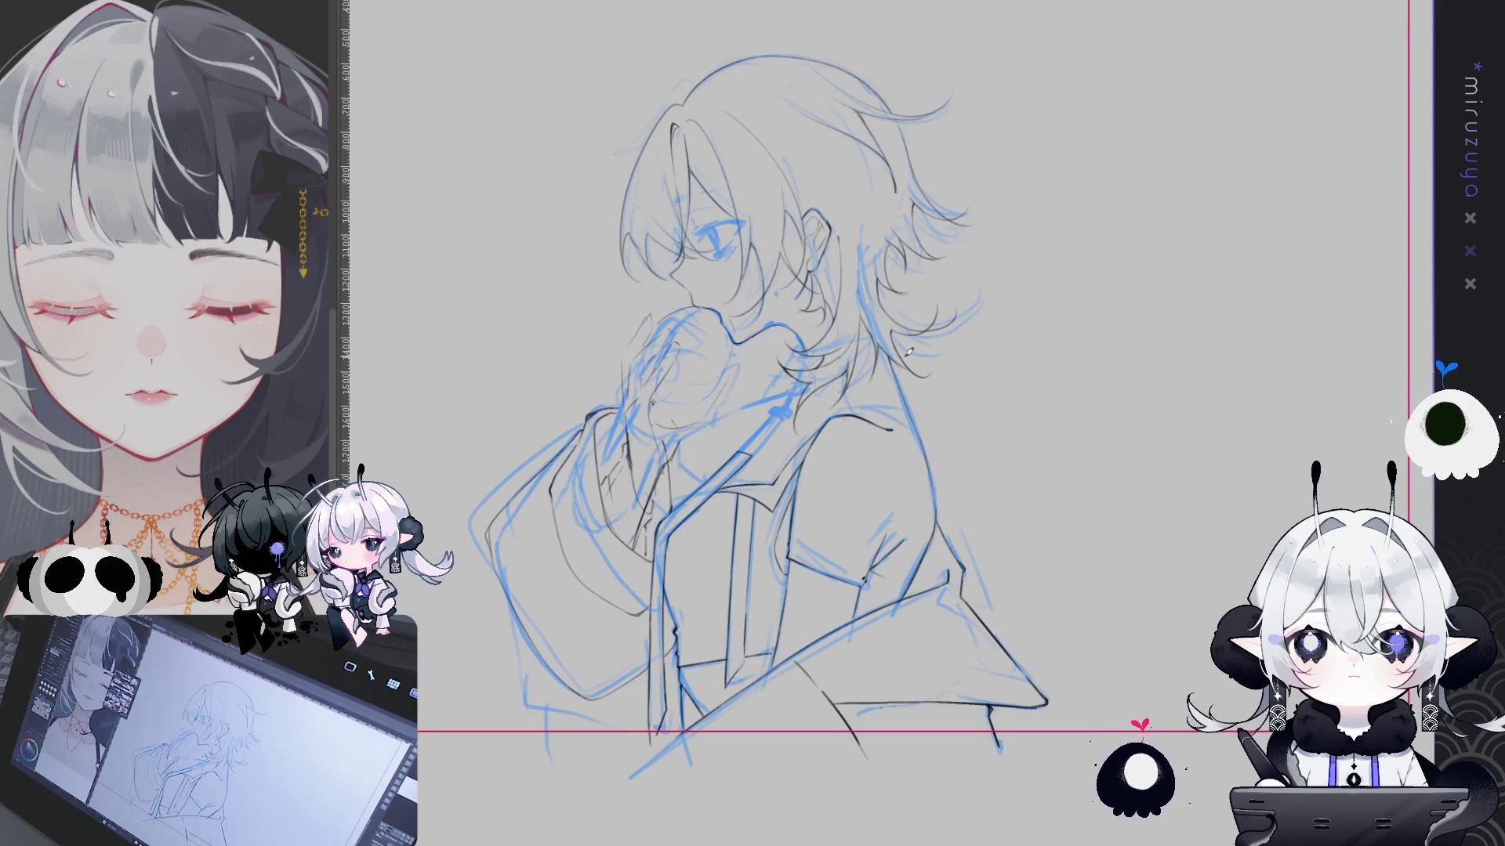
key("Delete")
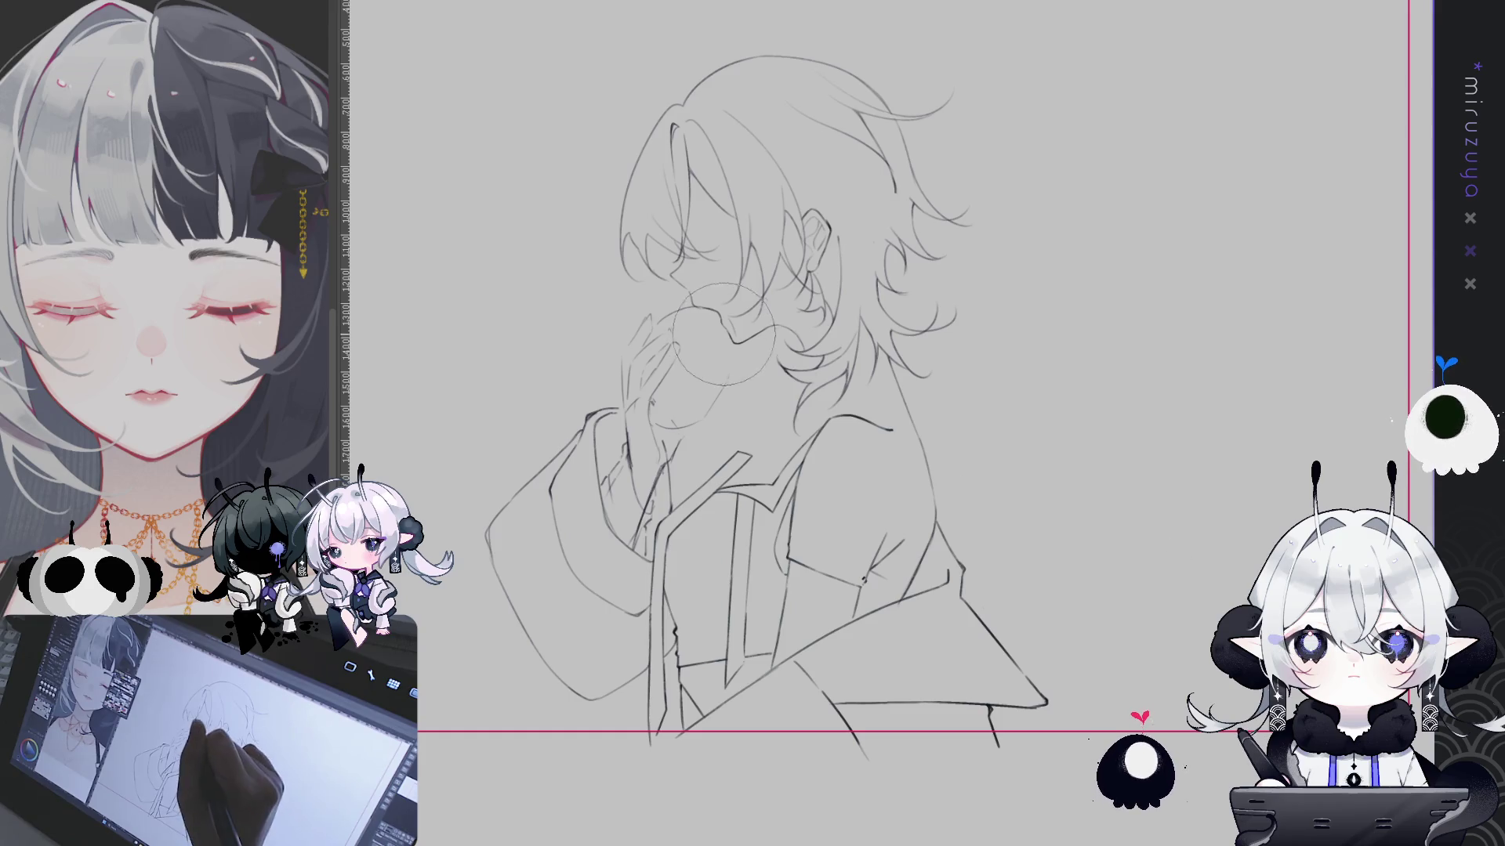
Select the raised hand, nudge it with a transform to sit against the face, and confirm
left_click_drag(939, 308, 932, 308)
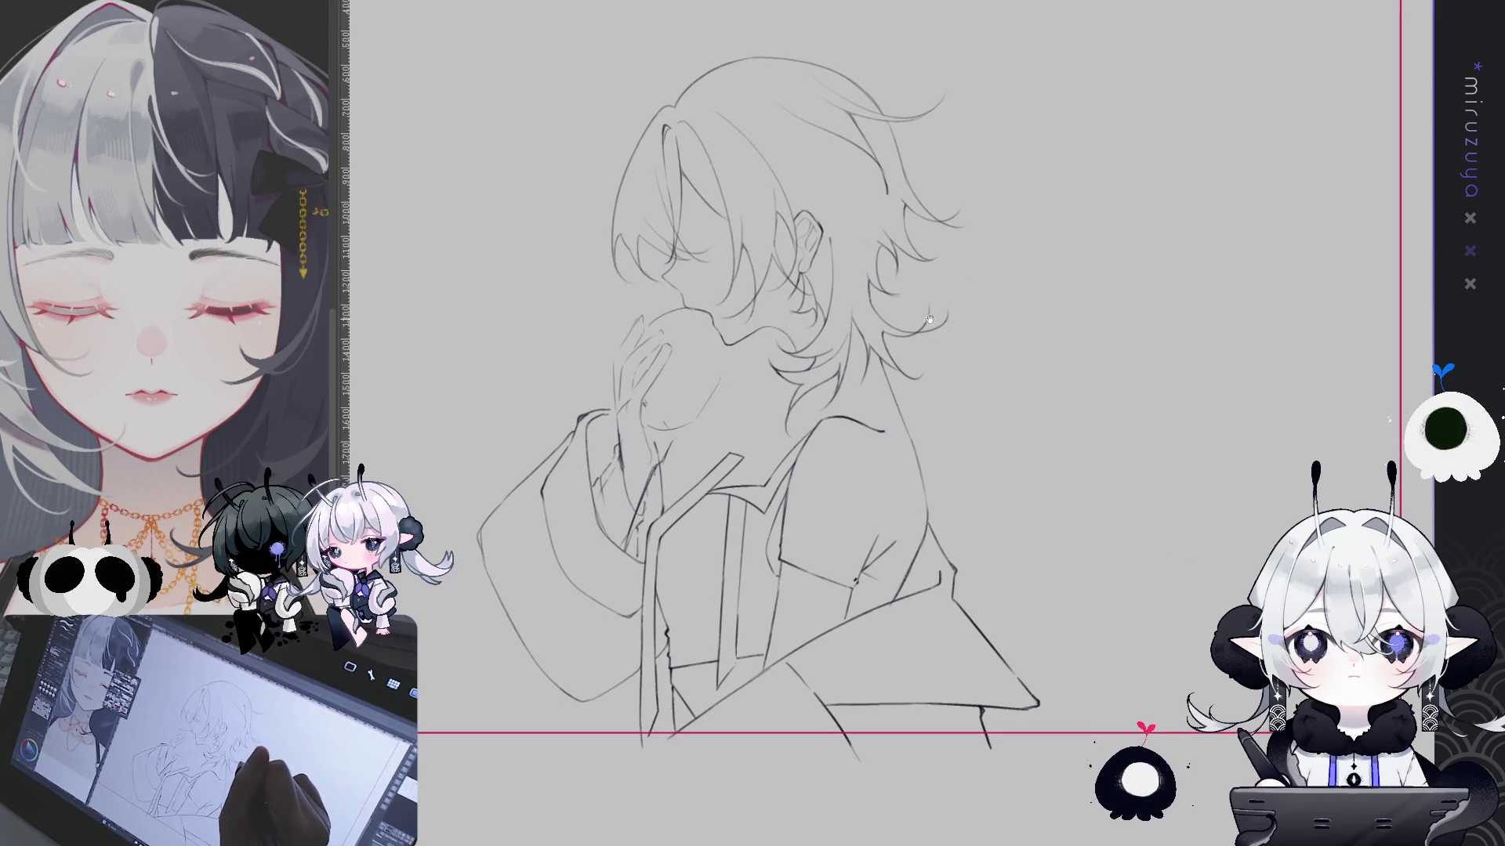
left_click_drag(599, 308, 722, 543)
key("ctrl+t")
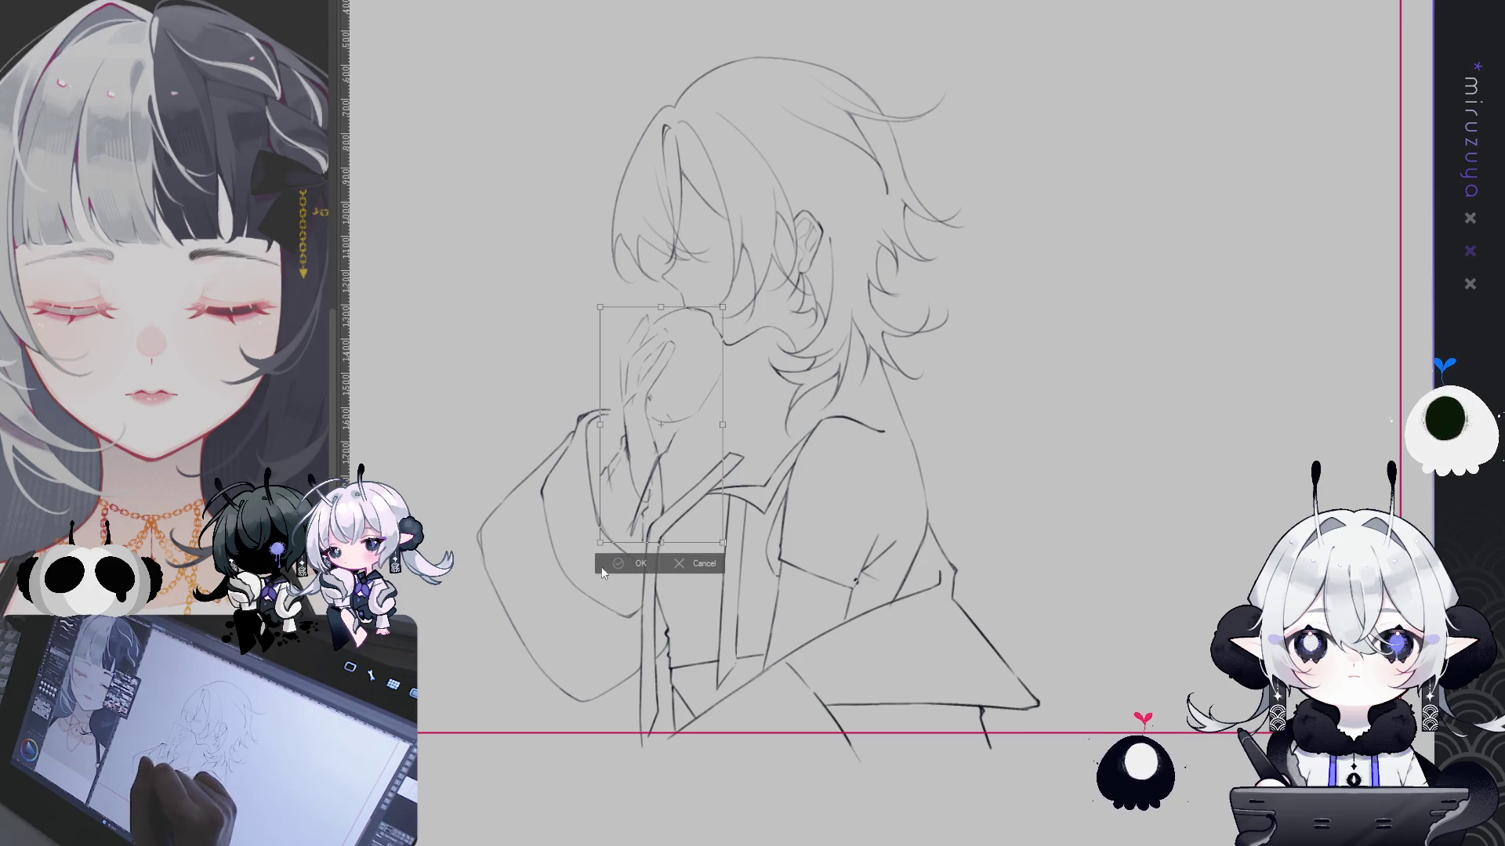
left_click(636, 562)
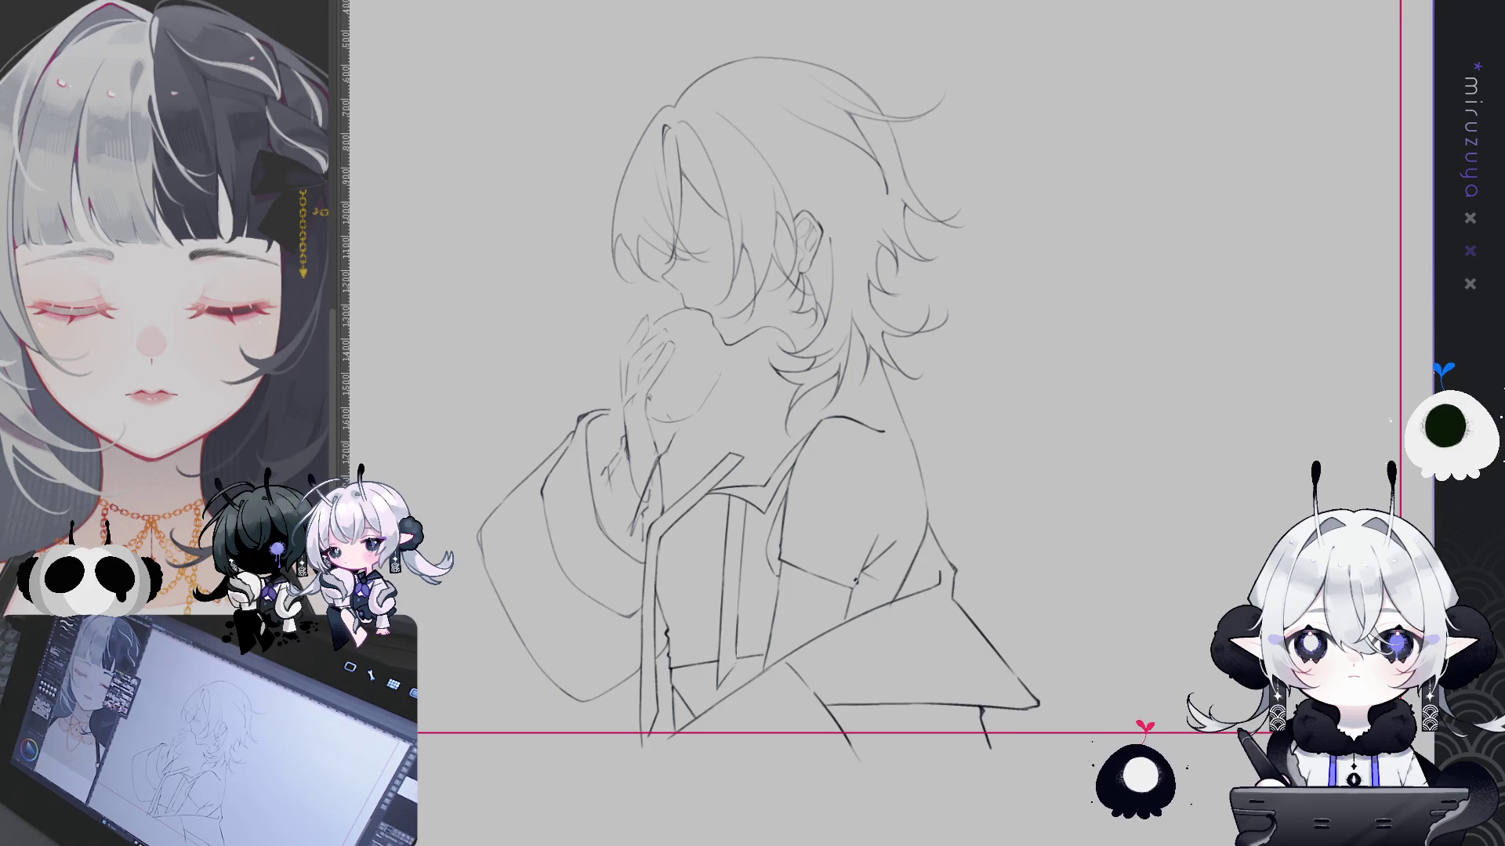
left_click_drag(1138, 317, 1139, 323)
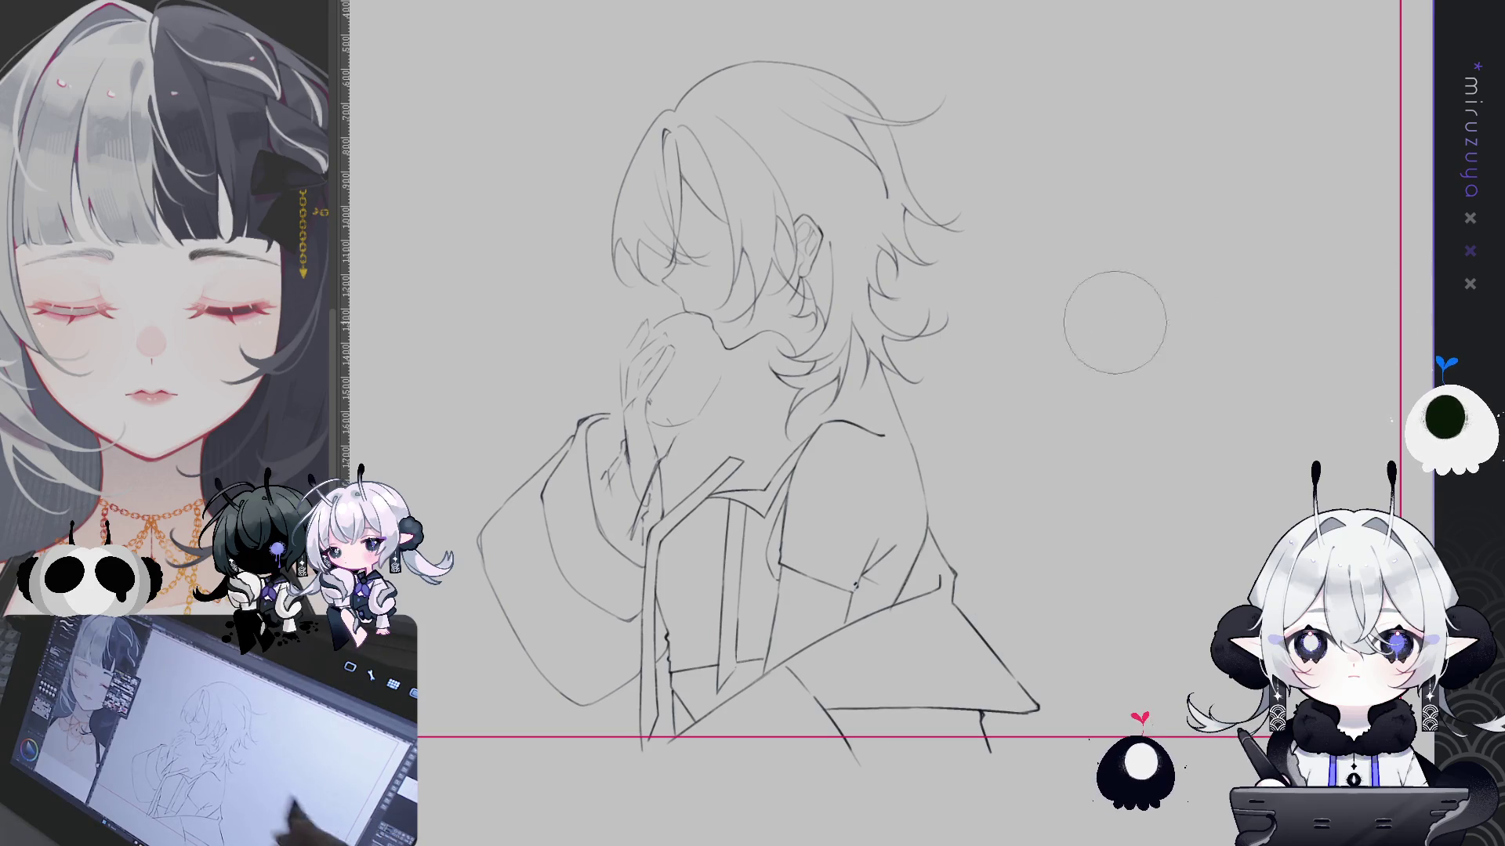
Discard a trial stroke near the head, then add small detail marks on the collar
left_click_drag(641, 229, 605, 312)
key("ctrl+z")
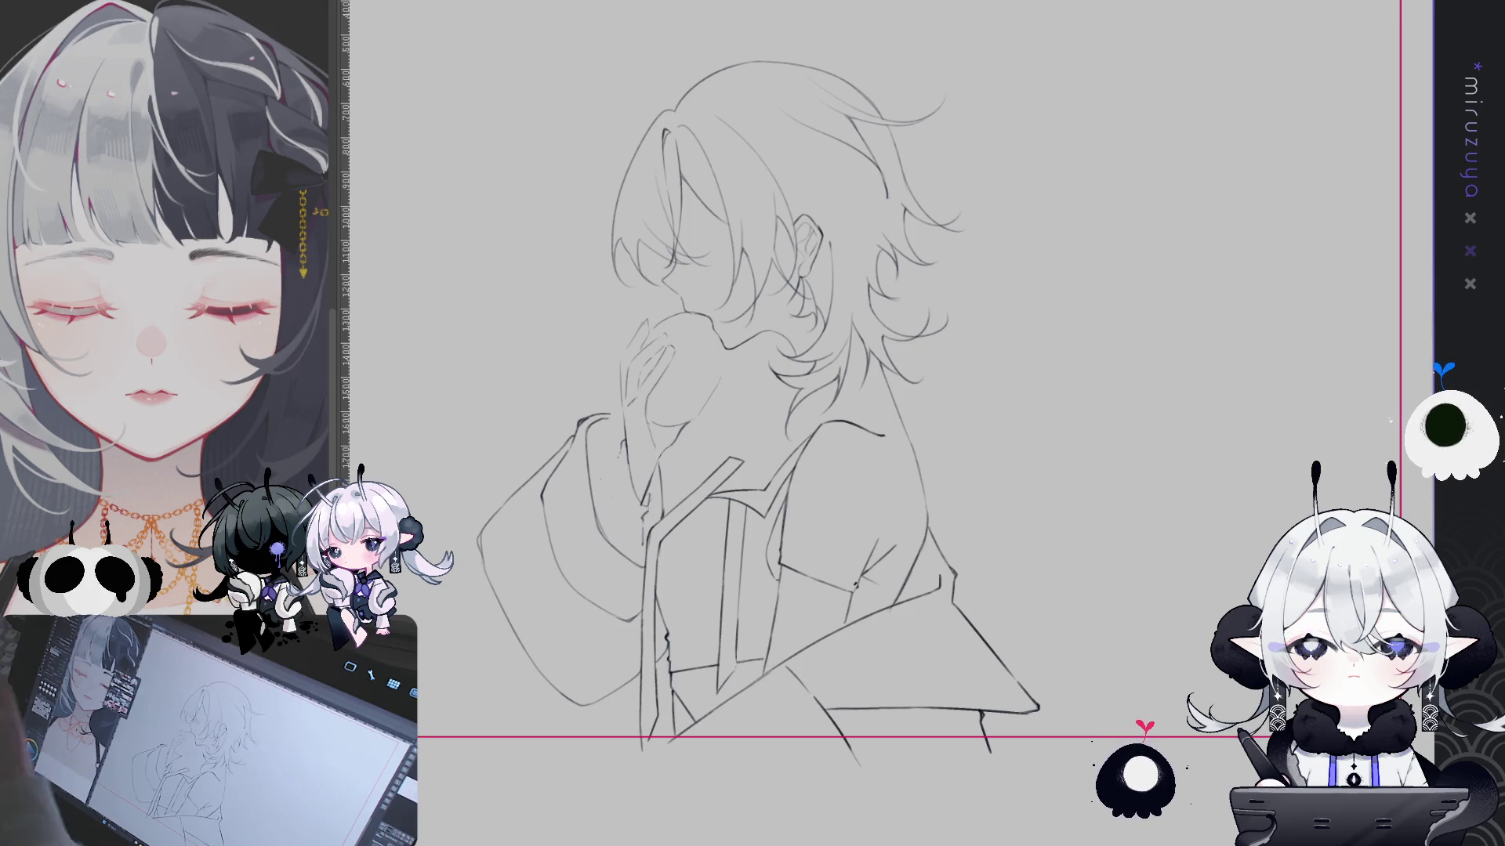
left_click_drag(616, 435, 619, 523)
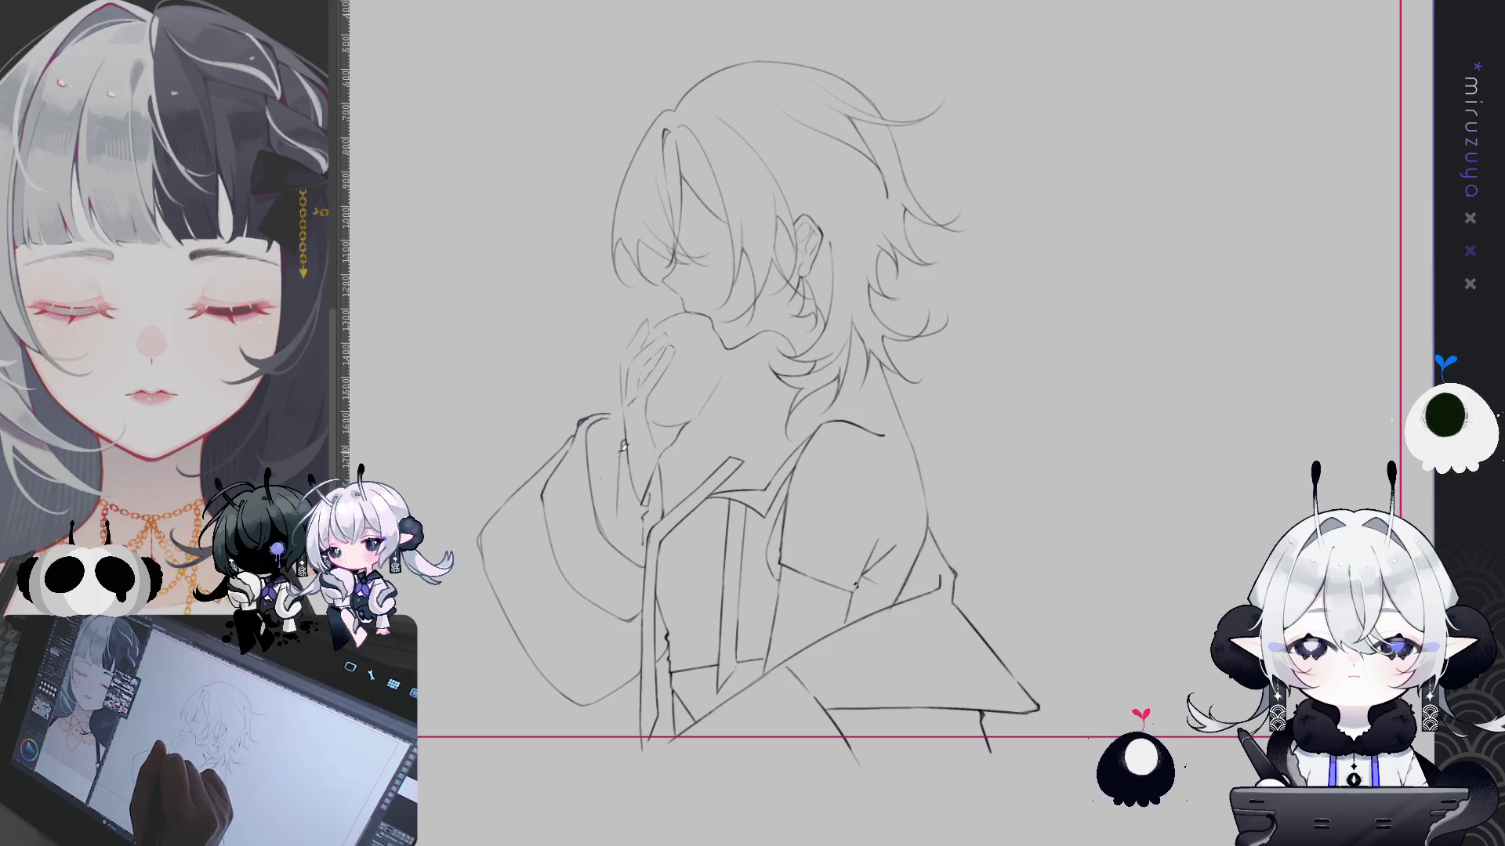
left_click_drag(592, 476, 602, 489)
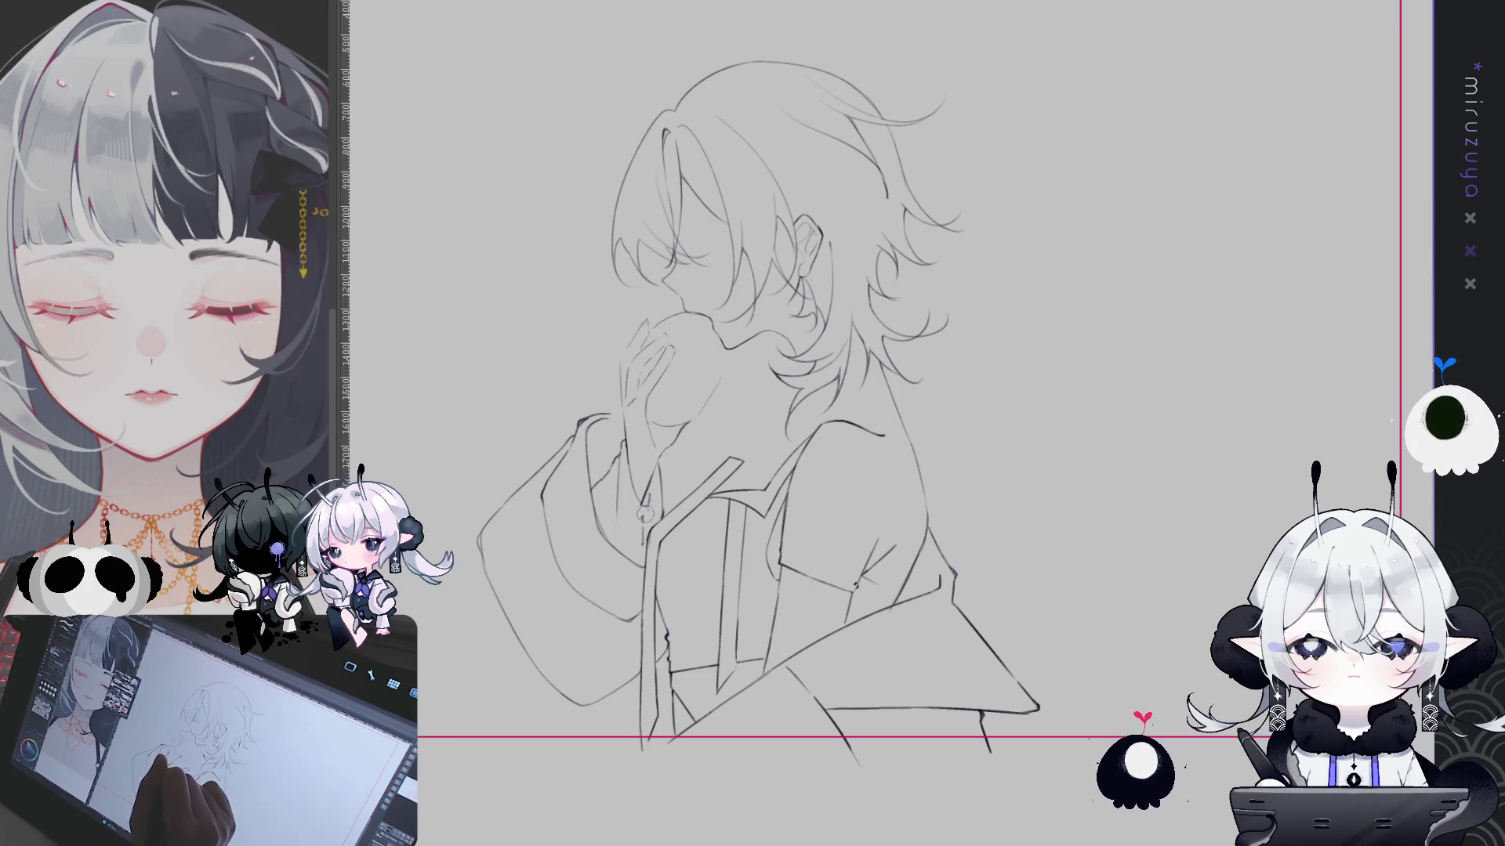